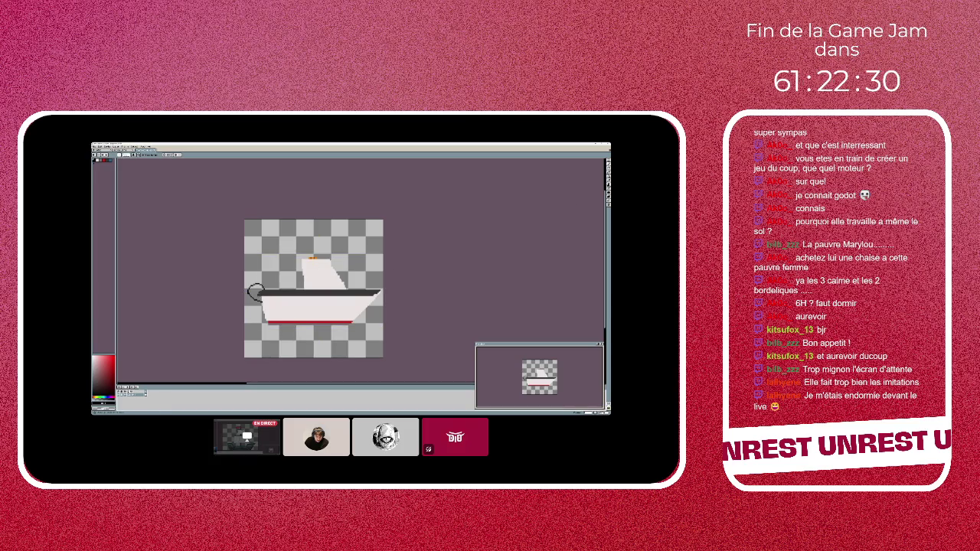
Stamp a black dot on the left end of the boat's hull with the brush
{"action": "left_click", "coordinate": [255, 292]}
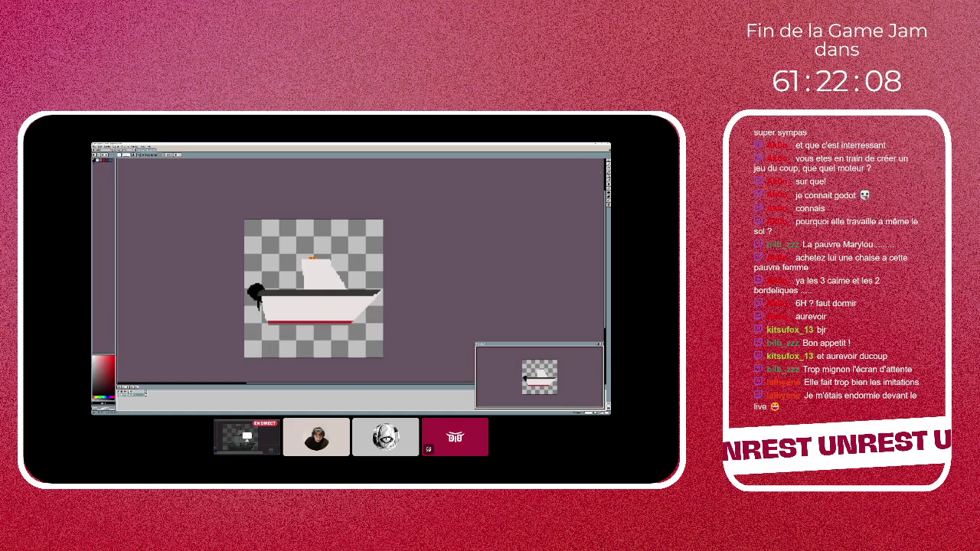
{"action": "left_click", "coordinate": [262, 303]}
{"action": "key", "text": "Return"}
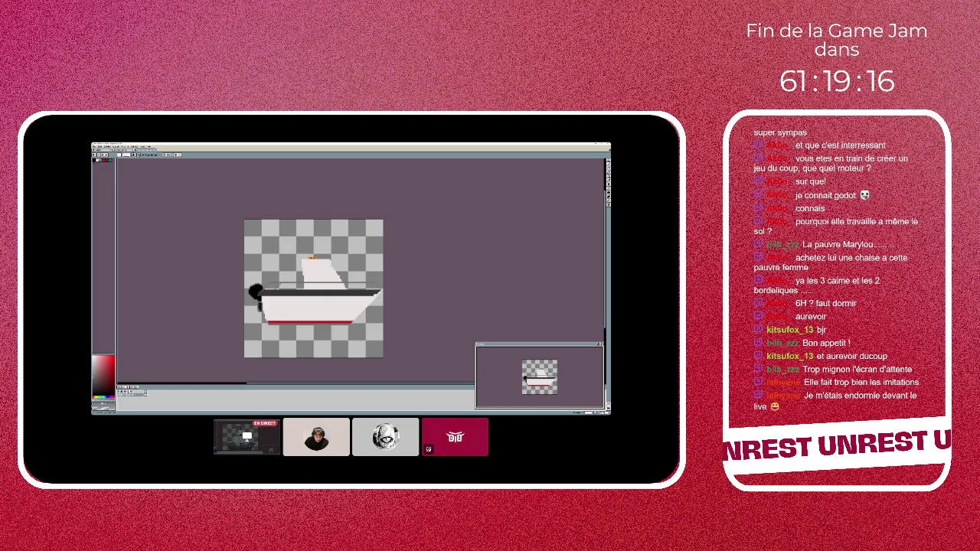
{"action": "key", "text": "ctrl+t"}
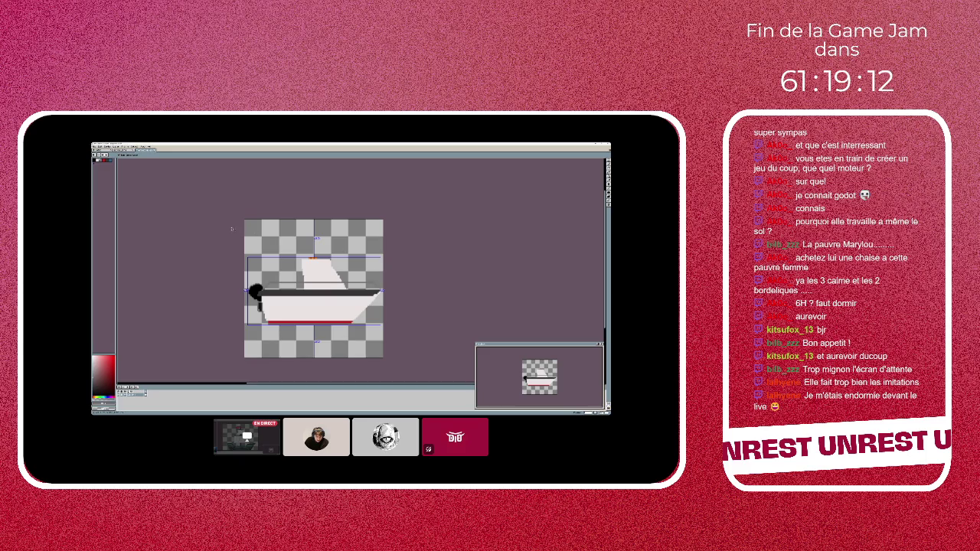
{"action": "key", "text": "Return"}
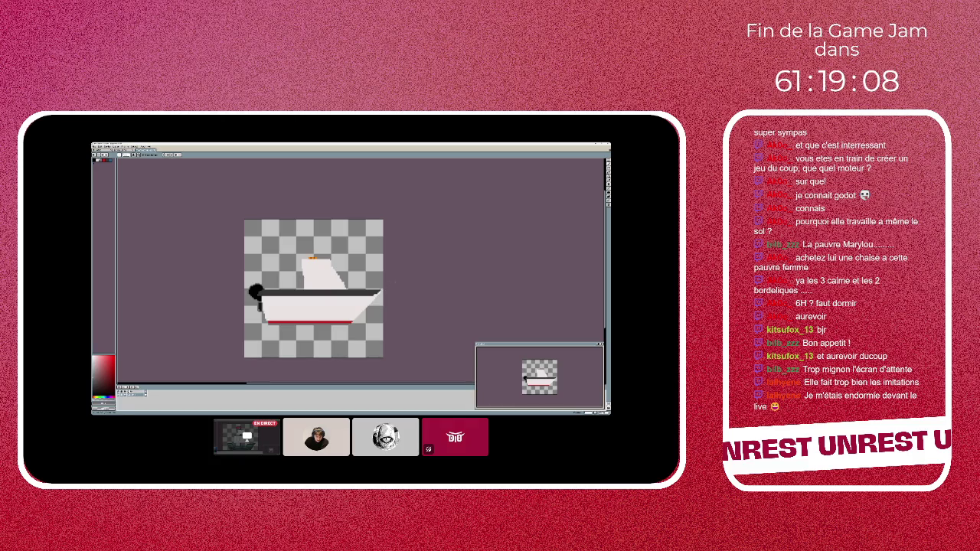
{"action": "key", "text": "ctrl+t"}
{"action": "key", "text": "Return"}
{"action": "key", "text": "ctrl+a"}
{"action": "key", "text": "ctrl+d"}
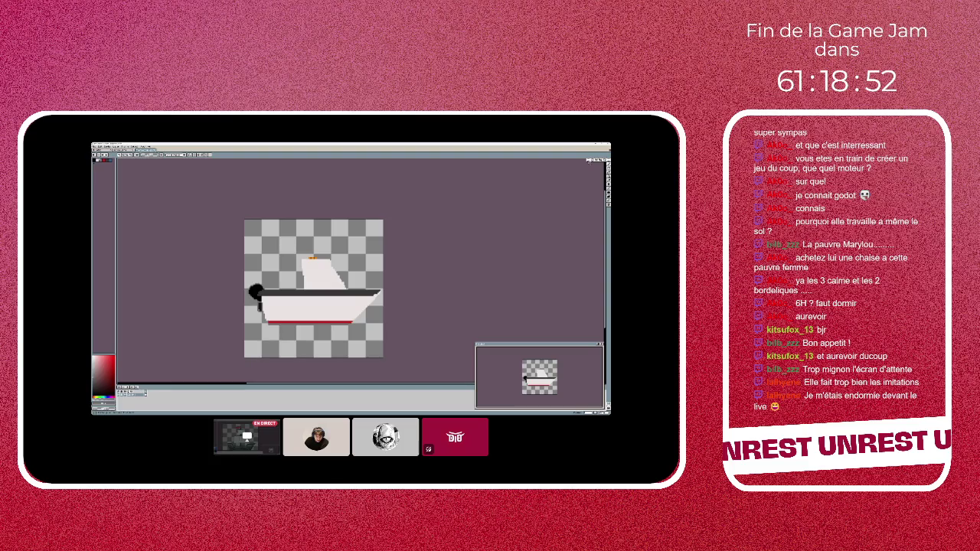
{"action": "mouse_move", "coordinate": [248, 242]}
{"action": "left_mouse_down"}
{"action": "mouse_move", "coordinate": [384, 337]}
{"action": "mouse_move", "coordinate": [243, 243]}
{"action": "left_mouse_up"}
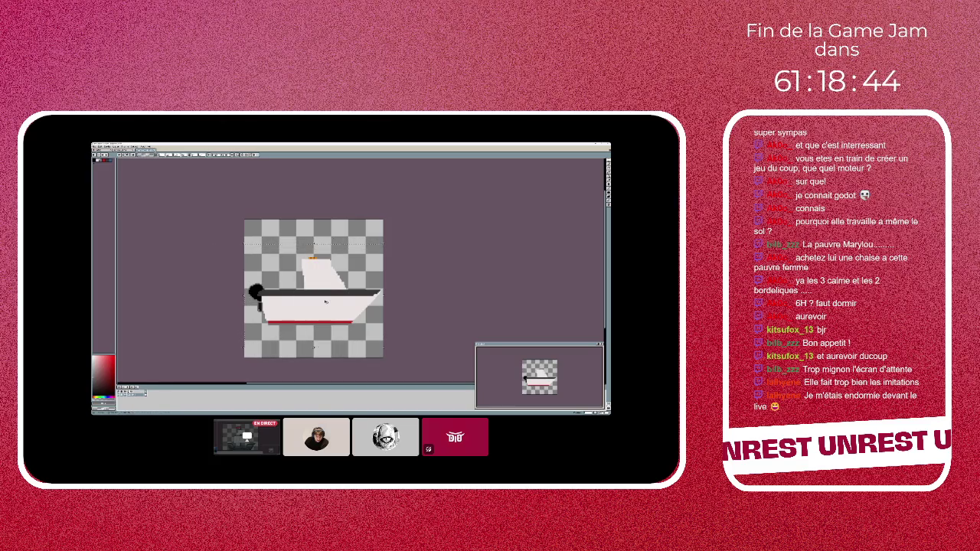
Nudge the selected boat a few pixels left, then deselect it
{"action": "left_click_drag", "start_coordinate": [317, 304], "coordinate": [323, 302]}
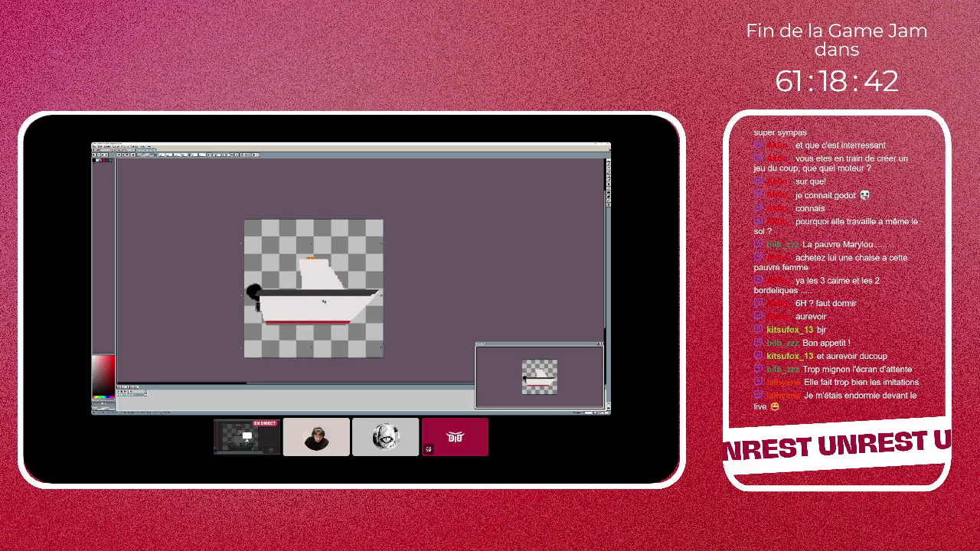
{"action": "left_click", "coordinate": [416, 307]}
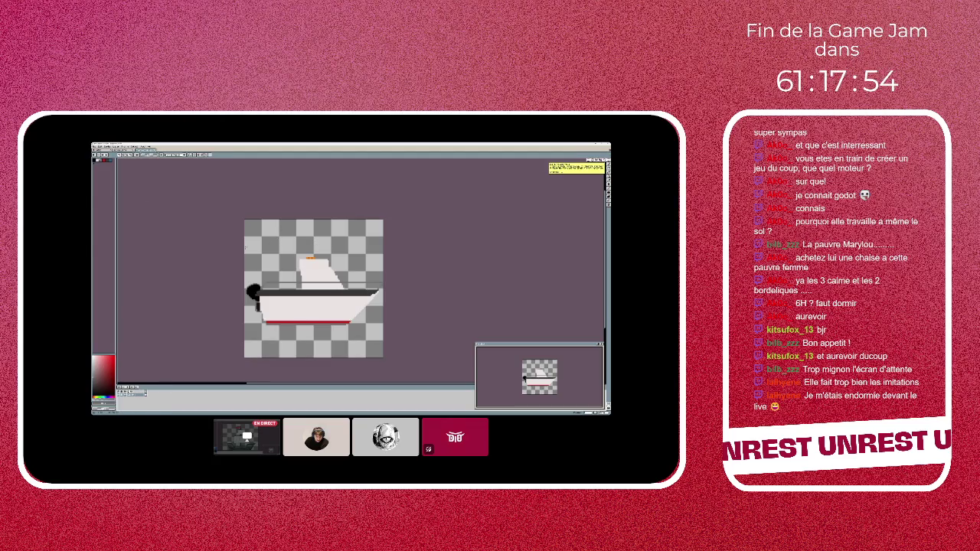
{"action": "key", "text": "ctrl+a"}
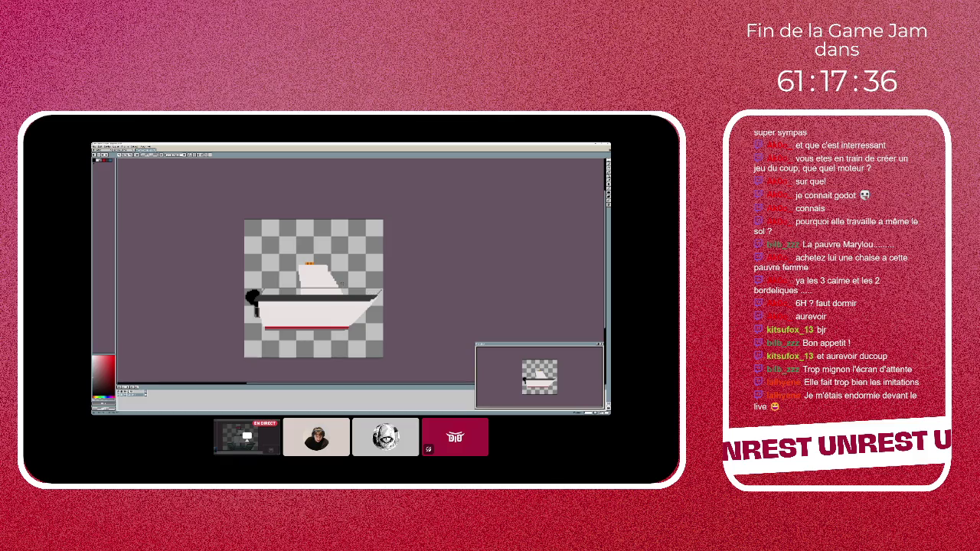
{"action": "key", "text": "Up"}
{"action": "key", "text": "Up"}
{"action": "key", "text": "Up"}
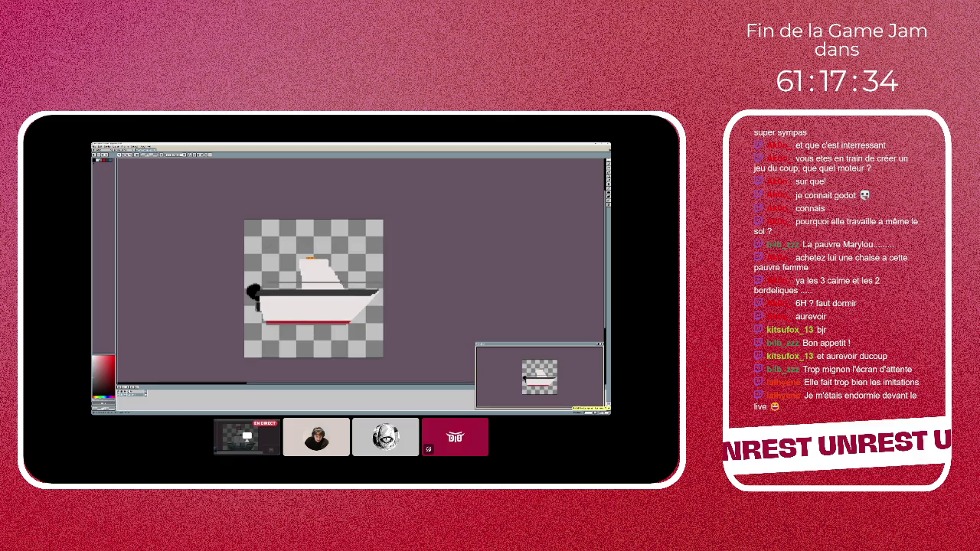
{"action": "key", "text": "ctrl+d"}
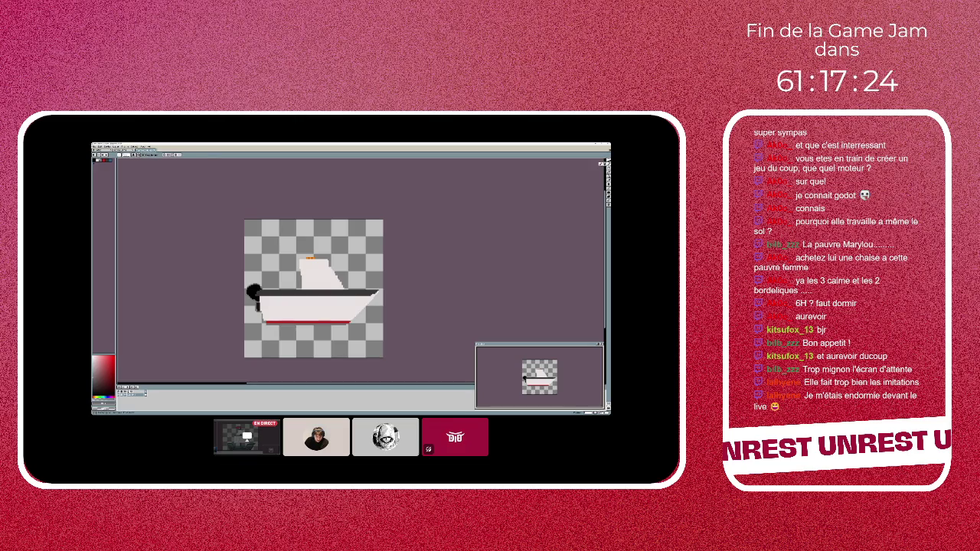
Select the whole ship sprite and drop it about 6 px lower
{"action": "left_click_drag", "start_coordinate": [245, 249], "coordinate": [374, 334]}
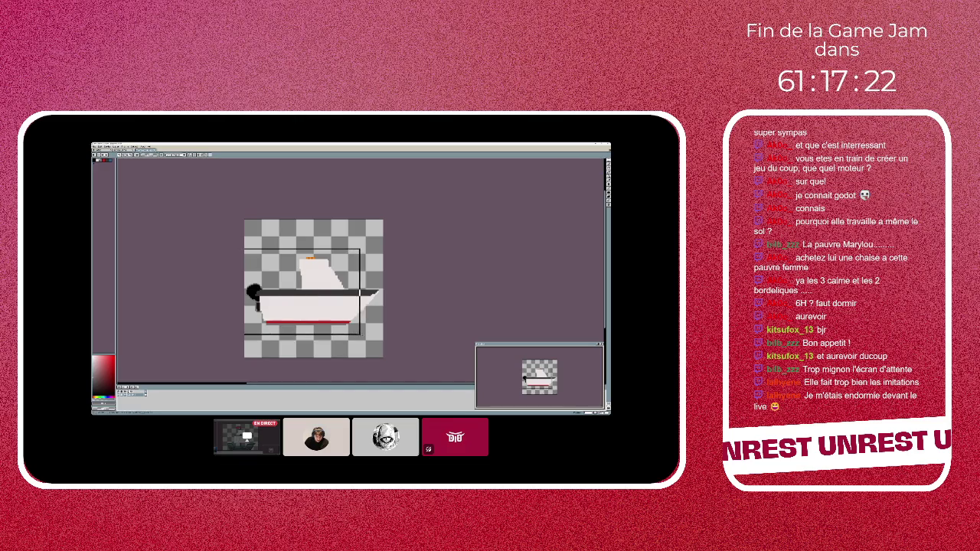
{"action": "left_click_drag", "start_coordinate": [325, 304], "coordinate": [326, 306]}
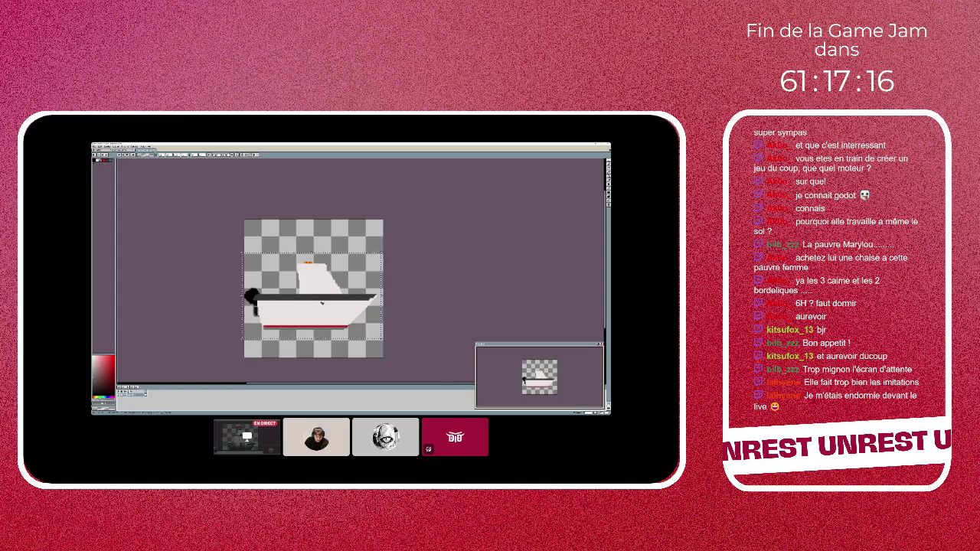
{"action": "left_click", "coordinate": [211, 155]}
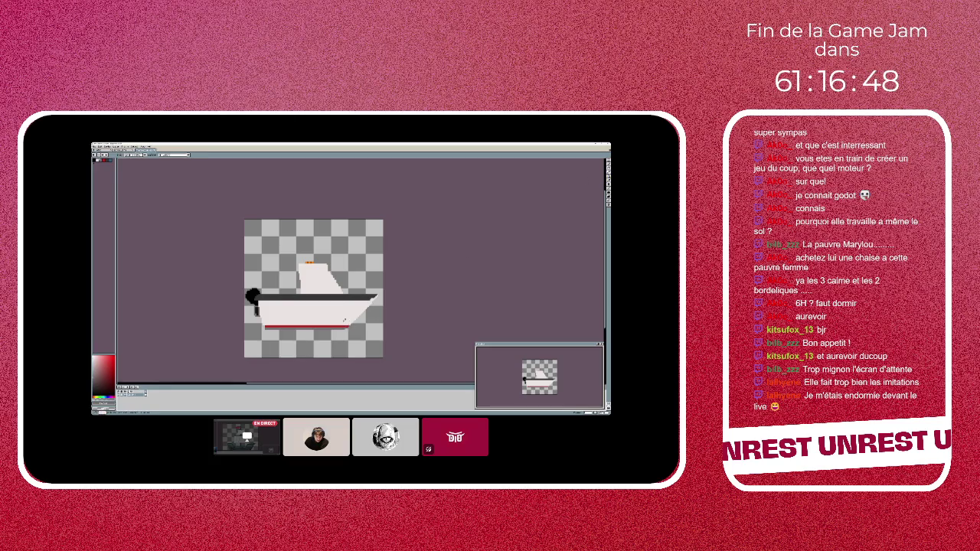
Switch to the pencil tool for redrawing the hull's deck line
{"action": "key", "text": "e"}
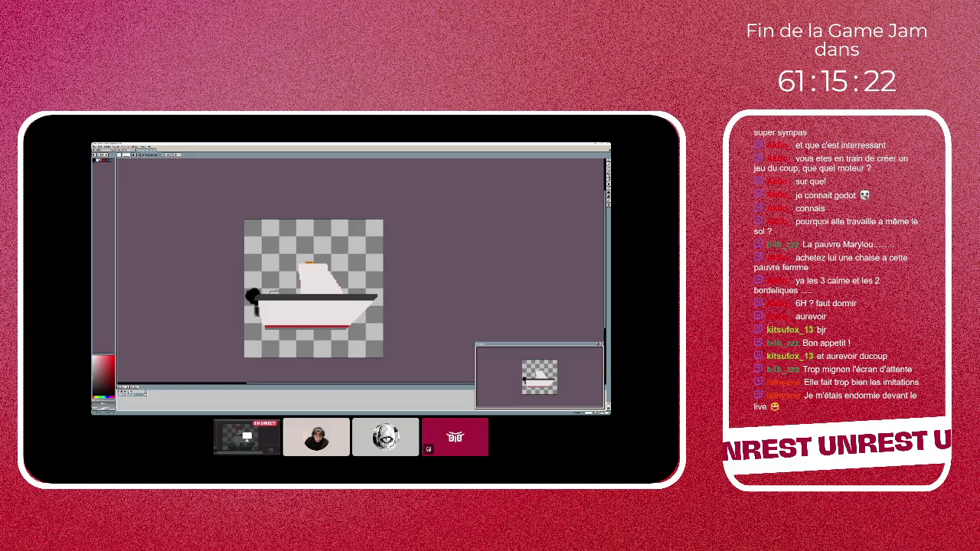
Toggle the ship's bounding box and centre guides on, then off again
{"action": "left_click", "coordinate": [275, 293]}
{"action": "left_click", "coordinate": [272, 294]}
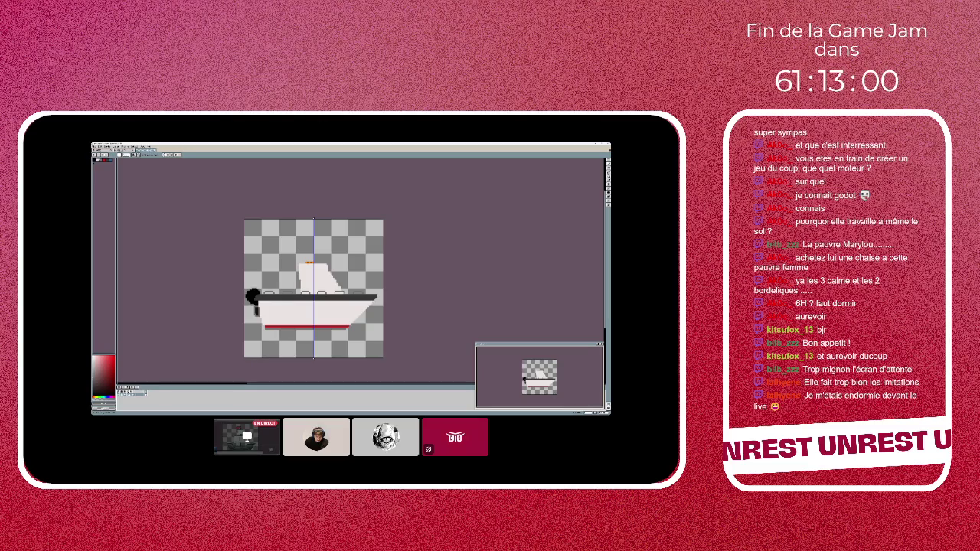
{"action": "left_click", "coordinate": [300, 251]}
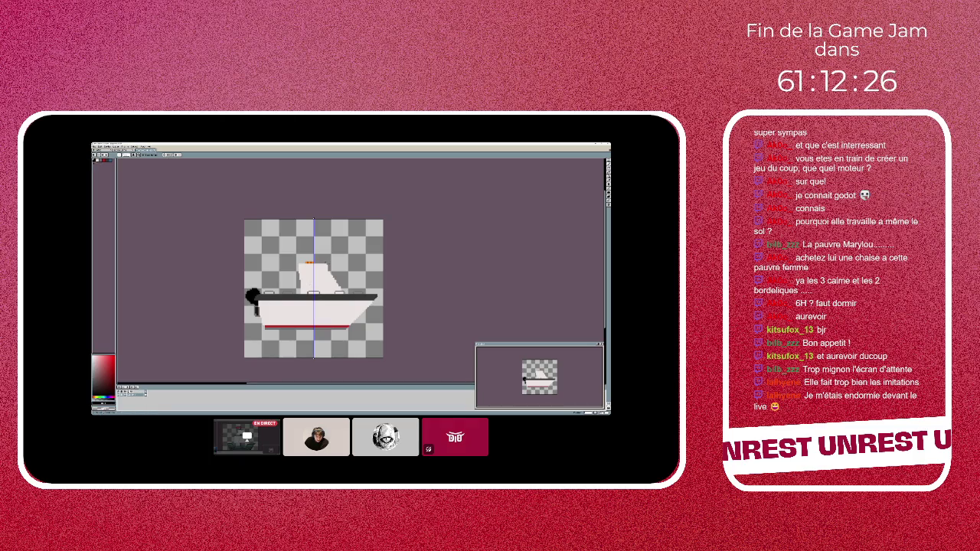
{"action": "left_click_drag", "start_coordinate": [302, 261], "coordinate": [327, 268]}
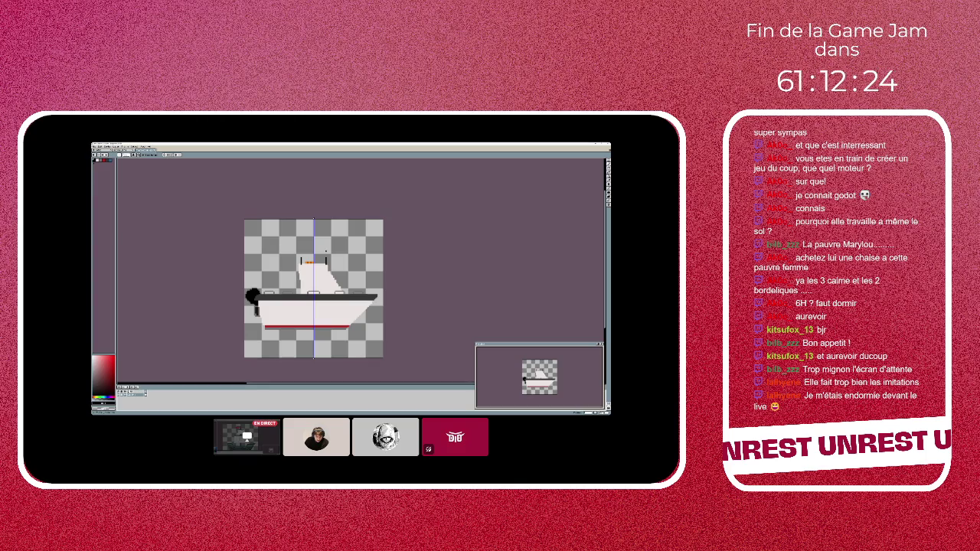
Undo the stray marks drawn beside the cabin
{"action": "key", "text": "ctrl+z"}
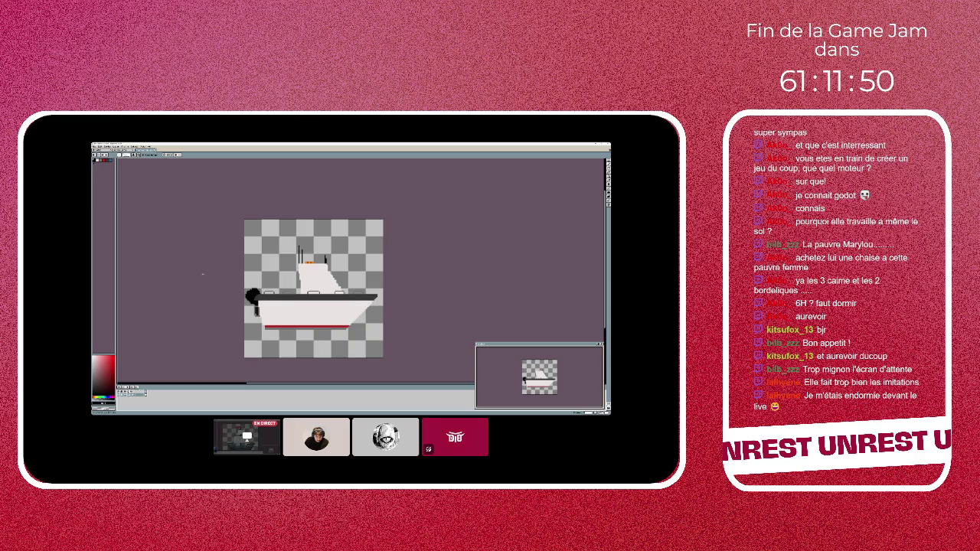
{"action": "key", "text": "x"}
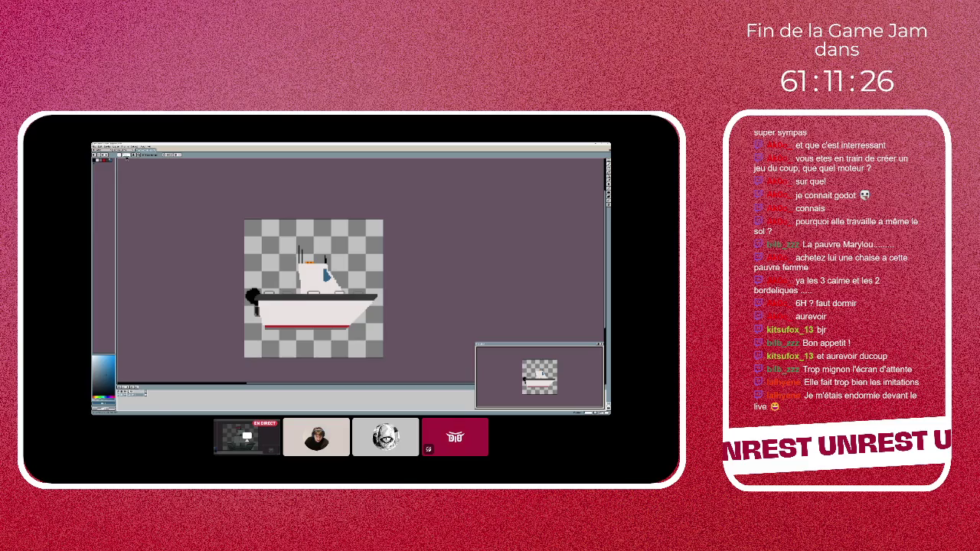
{"action": "left_click", "coordinate": [110, 164]}
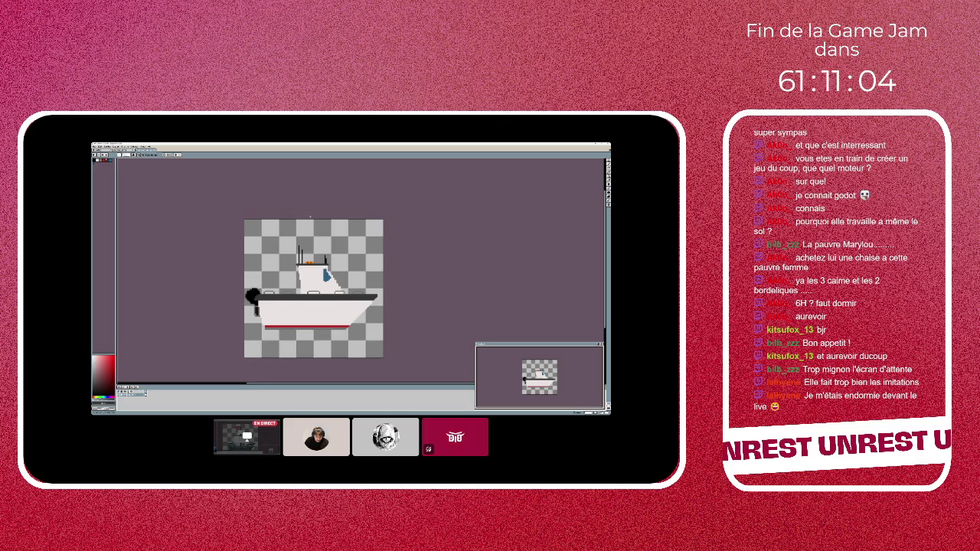
{"action": "left_click", "coordinate": [102, 397]}
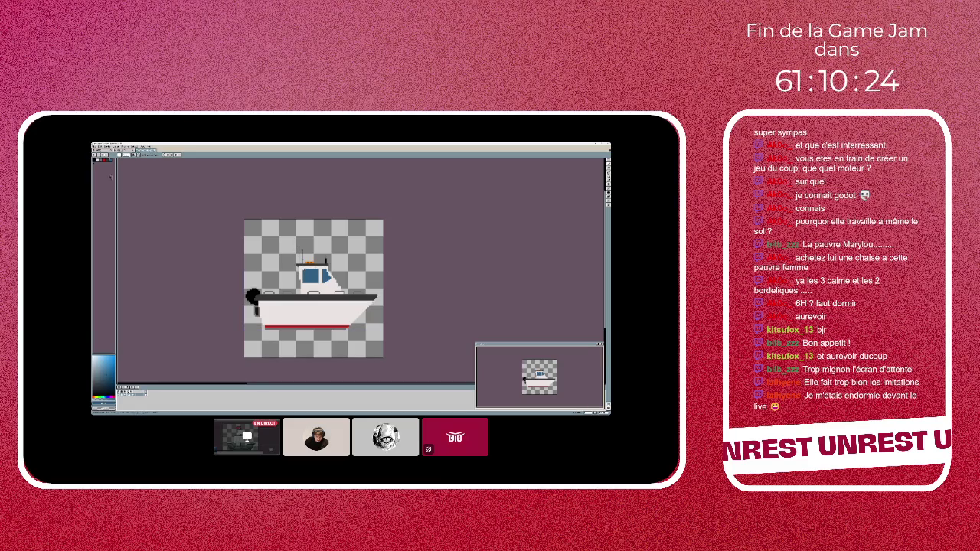
{"action": "left_click", "coordinate": [94, 396]}
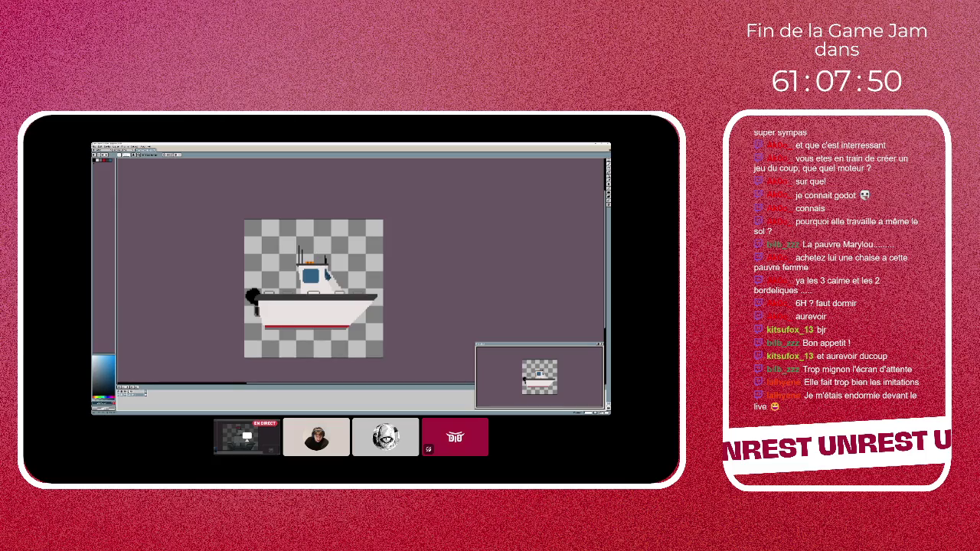
Swap the active painting colour from blue to red
{"action": "key", "text": "x"}
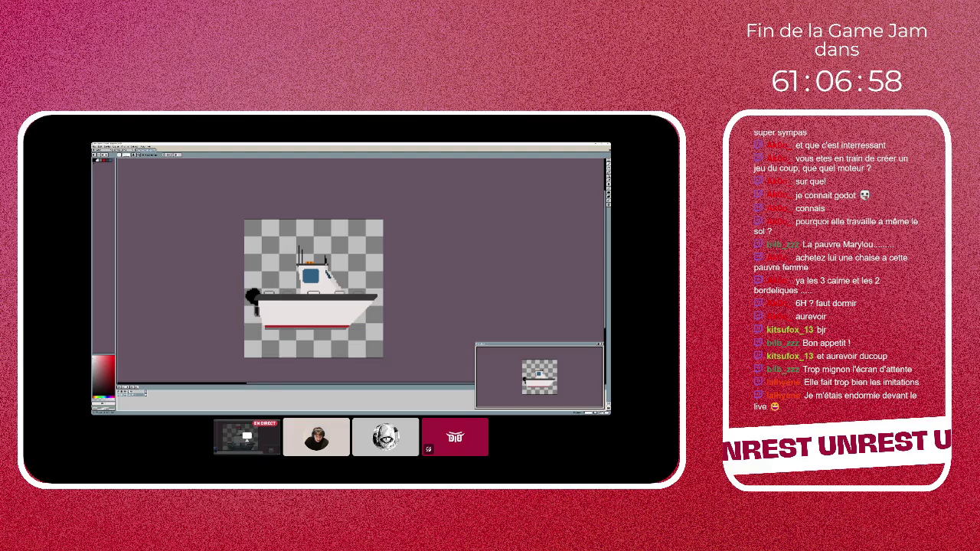
{"action": "scroll", "coordinate": [356, 280], "scroll_direction": "up", "scroll_amount": 1}
Scroll the canvas up and down to review the finished boat sprite
{"action": "scroll", "coordinate": [355, 281], "scroll_direction": "up", "scroll_amount": 1}
{"action": "scroll", "coordinate": [355, 281], "scroll_direction": "down", "scroll_amount": 2}
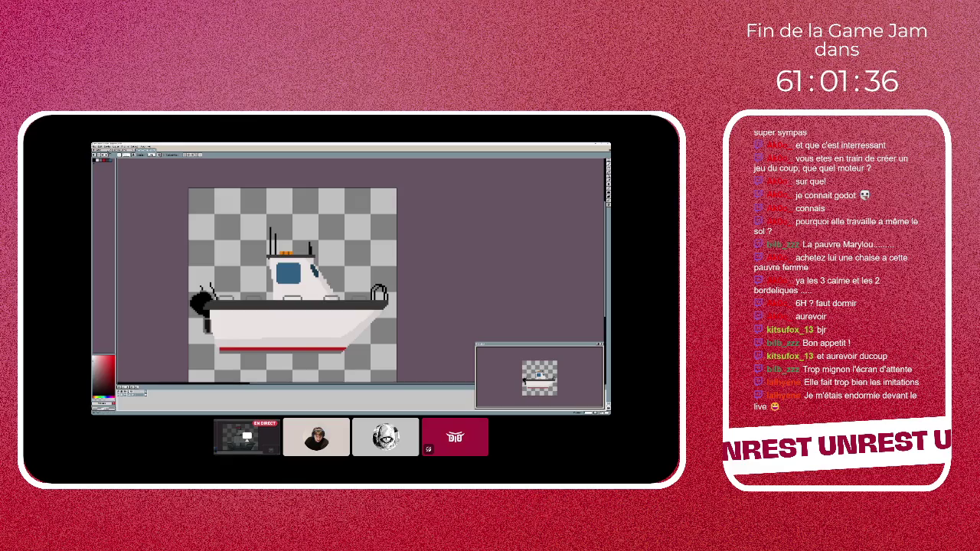
{"action": "left_click", "coordinate": [96, 147]}
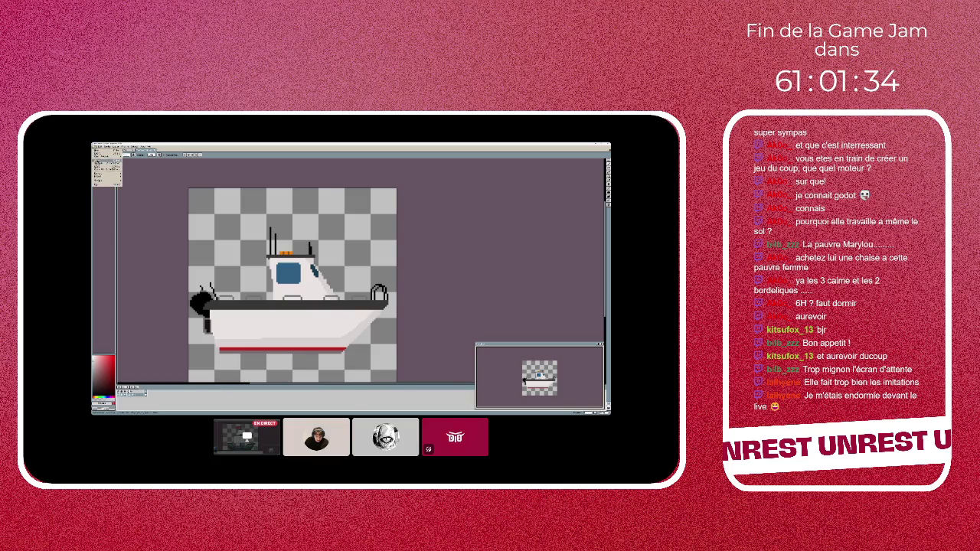
{"action": "left_click", "coordinate": [349, 279]}
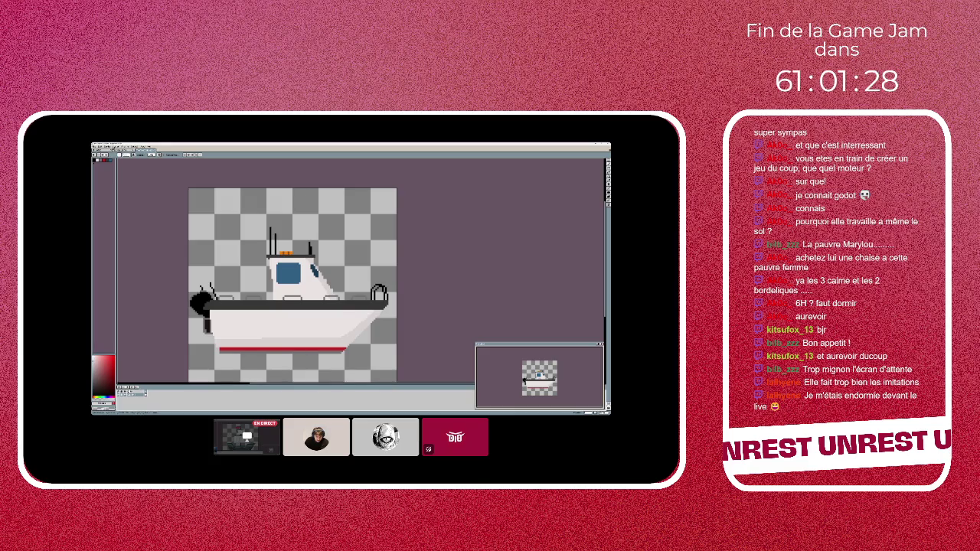
{"action": "scroll", "coordinate": [425, 280], "scroll_direction": "down", "scroll_amount": 2}
{"action": "scroll", "coordinate": [417, 280], "scroll_direction": "down", "scroll_amount": 2}
{"action": "scroll", "coordinate": [410, 279], "scroll_direction": "up", "scroll_amount": 2}
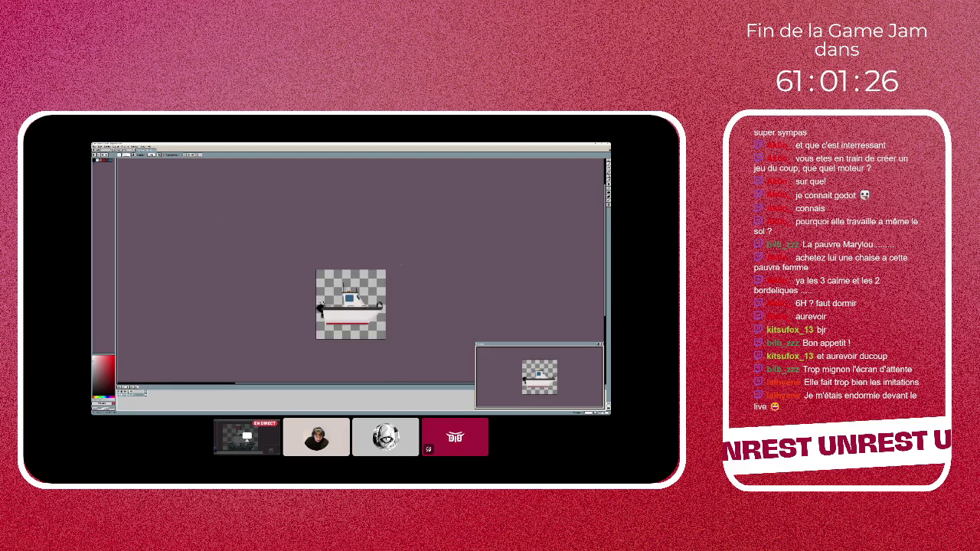
{"action": "scroll", "coordinate": [408, 278], "scroll_direction": "up", "scroll_amount": 1}
{"action": "scroll", "coordinate": [408, 279], "scroll_direction": "up", "scroll_amount": 1}
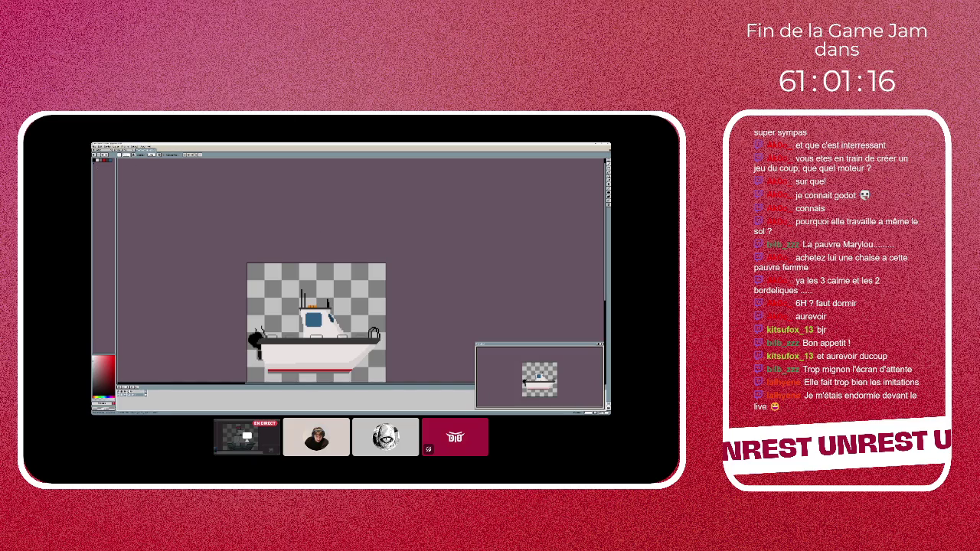
{"action": "scroll", "coordinate": [316, 322], "scroll_direction": "down", "scroll_amount": 2}
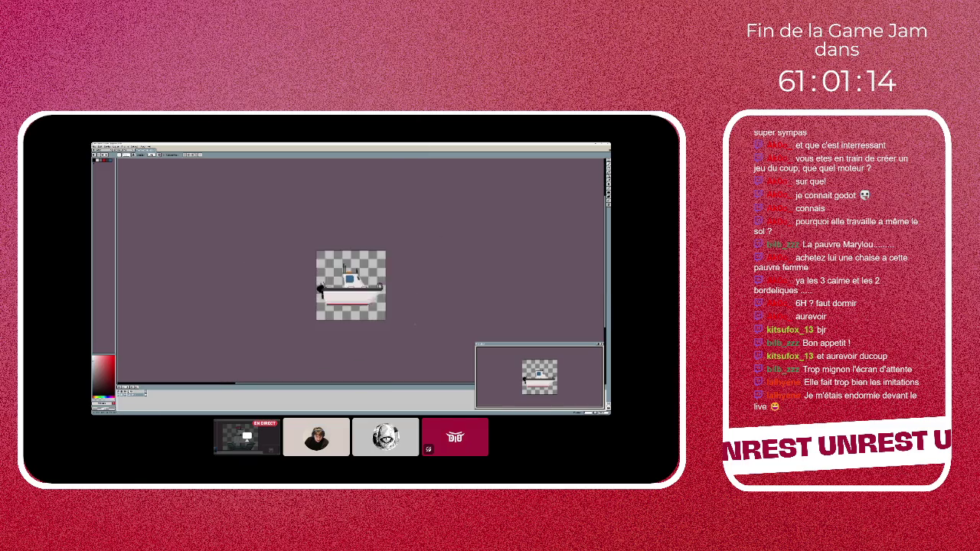
{"action": "scroll", "coordinate": [316, 285], "scroll_direction": "up", "scroll_amount": 2}
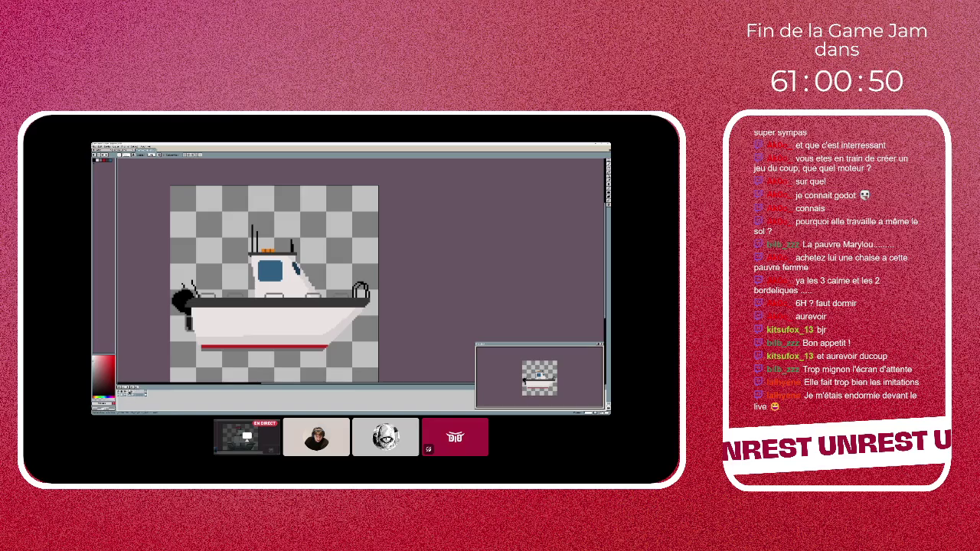
{"action": "double_click", "coordinate": [130, 388]}
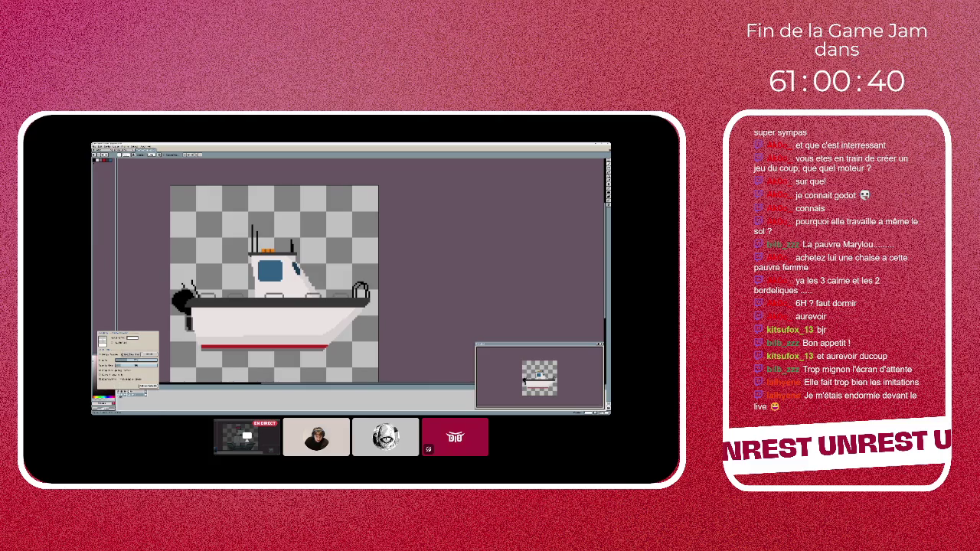
{"action": "key", "text": "Return"}
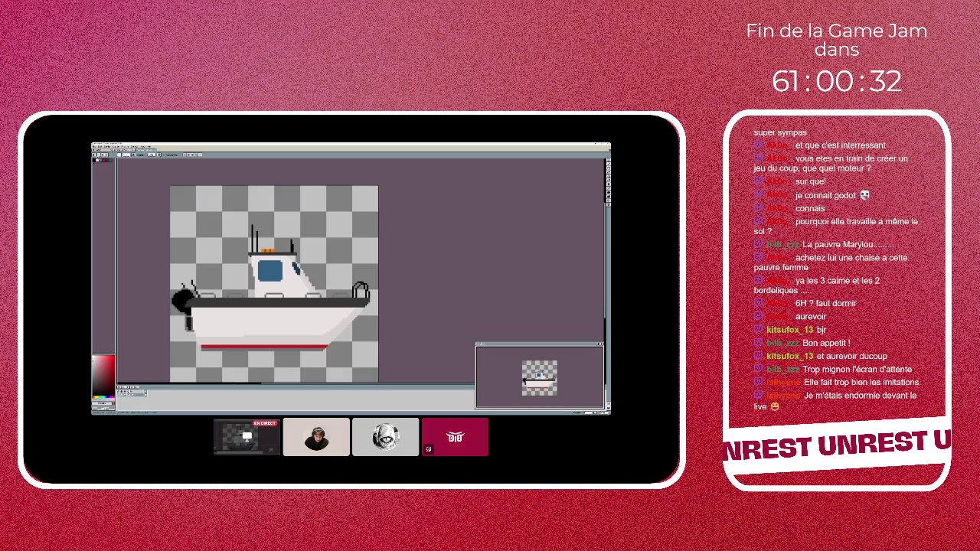
Browse the first two menus, leaving the second menu's dropdown open
{"action": "left_click", "coordinate": [94, 146]}
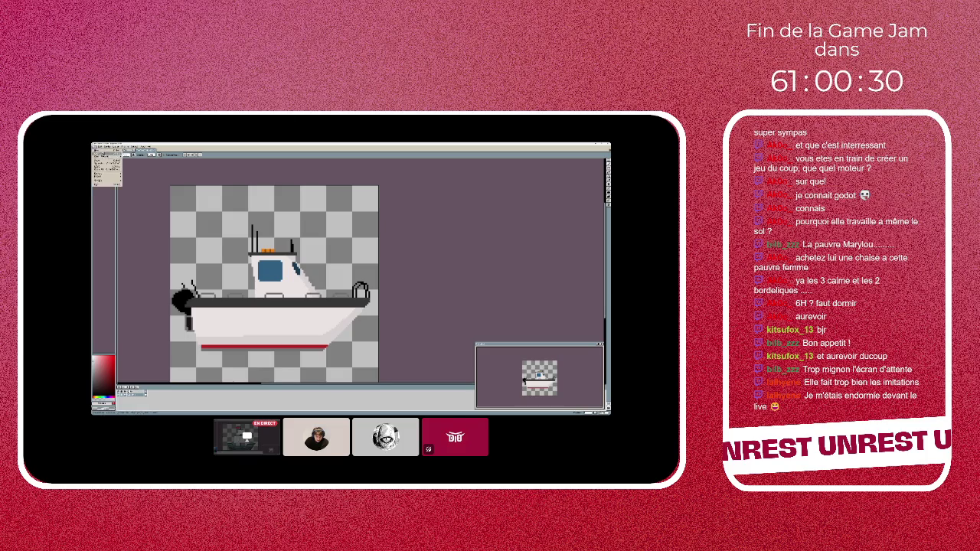
{"action": "mouse_move", "coordinate": [108, 167]}
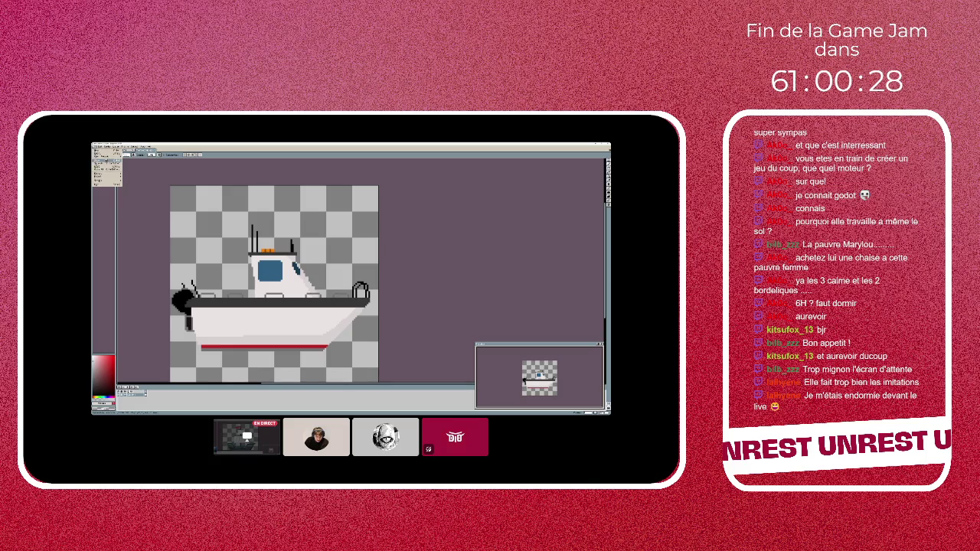
{"action": "left_click", "coordinate": [101, 147]}
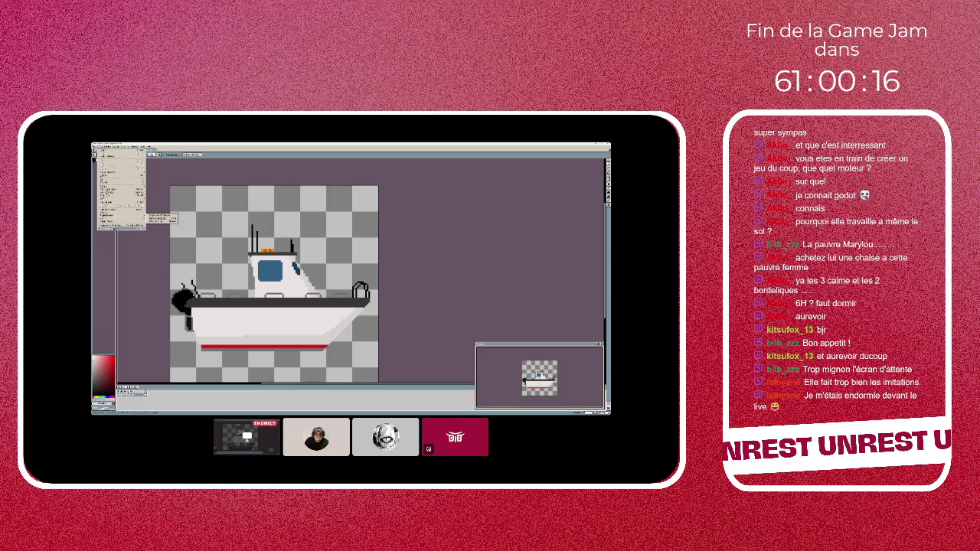
{"action": "mouse_move", "coordinate": [147, 163]}
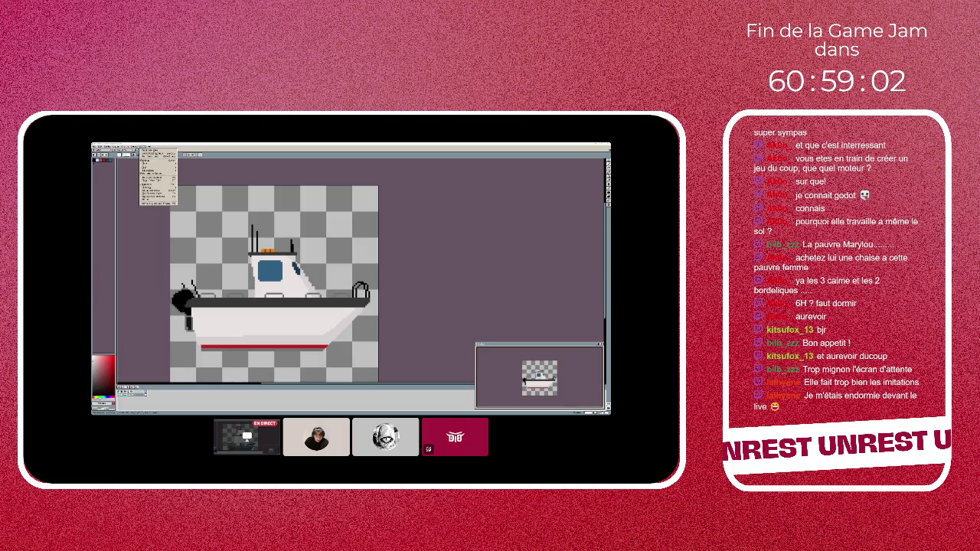
Dismiss the open menu dropdown without changing the sprite
{"action": "left_click", "coordinate": [267, 400]}
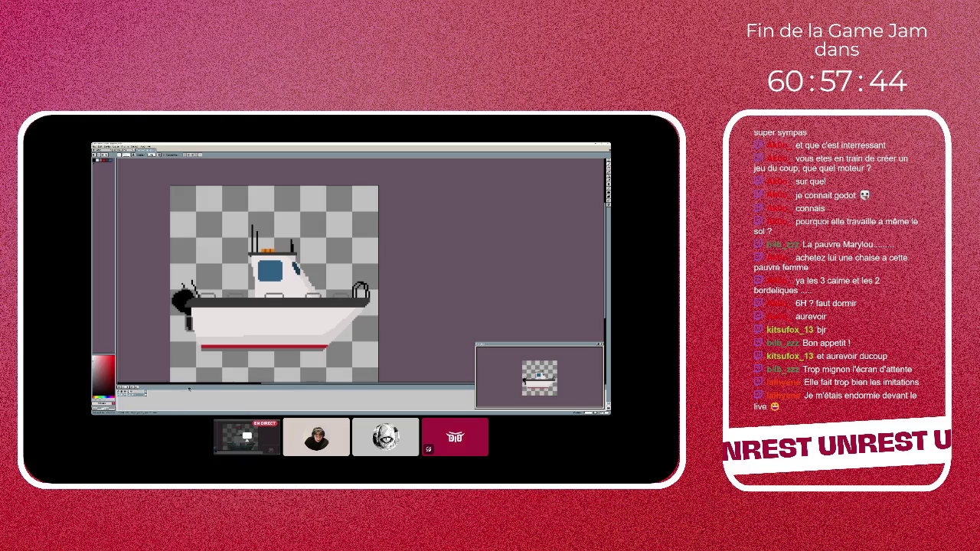
{"action": "key", "text": "ctrl+r"}
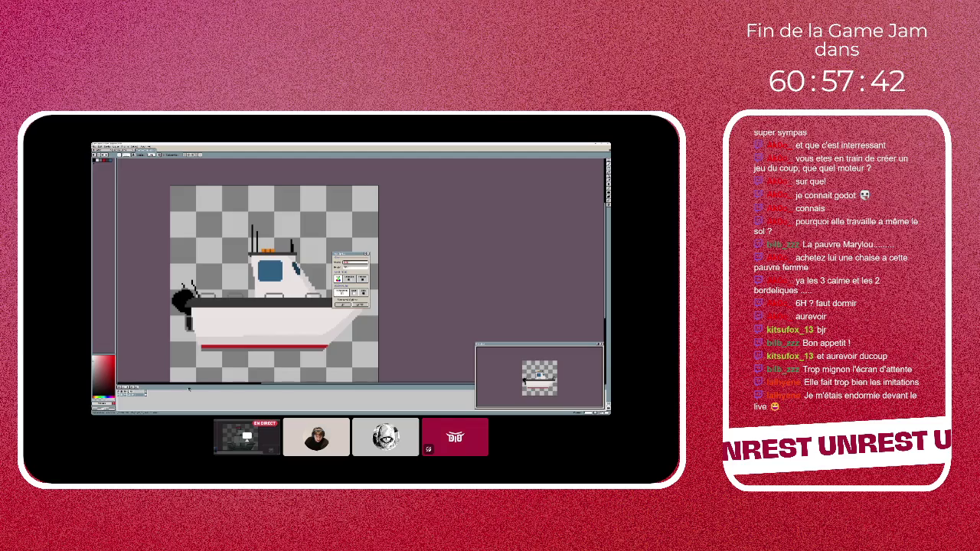
Confirm a small empty canvas, return to the boat sprite, and hide its drawing layer
{"action": "left_click", "coordinate": [345, 304]}
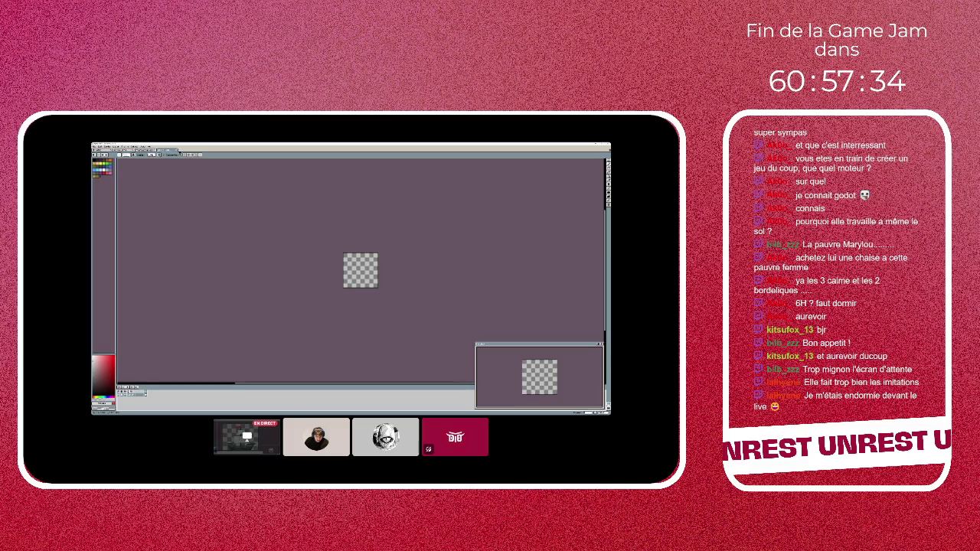
{"action": "left_click", "coordinate": [179, 151]}
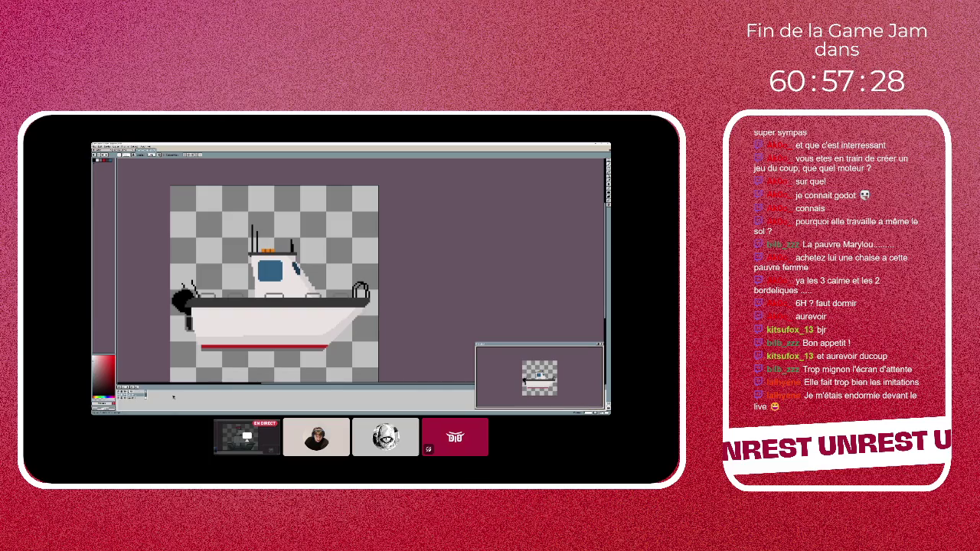
{"action": "left_click", "coordinate": [122, 392]}
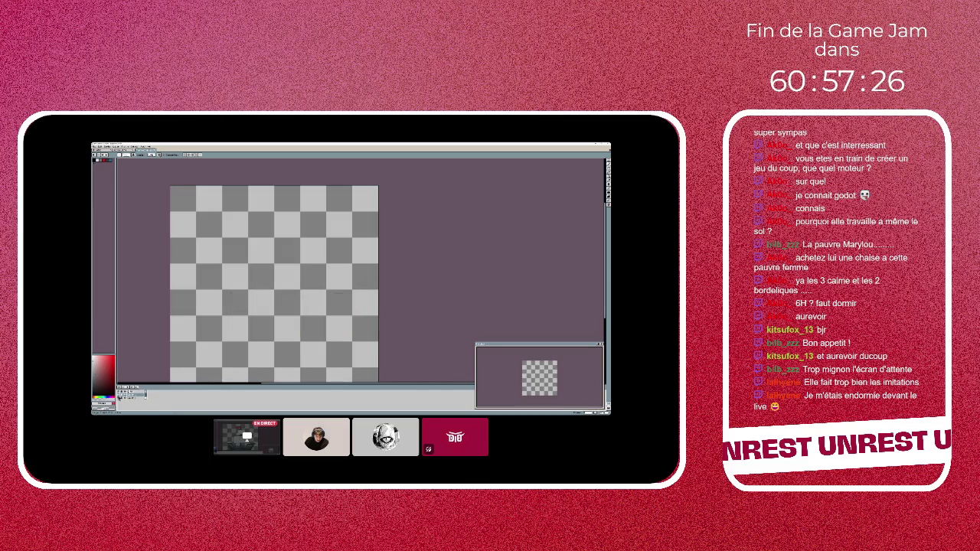
{"action": "left_click", "coordinate": [123, 392]}
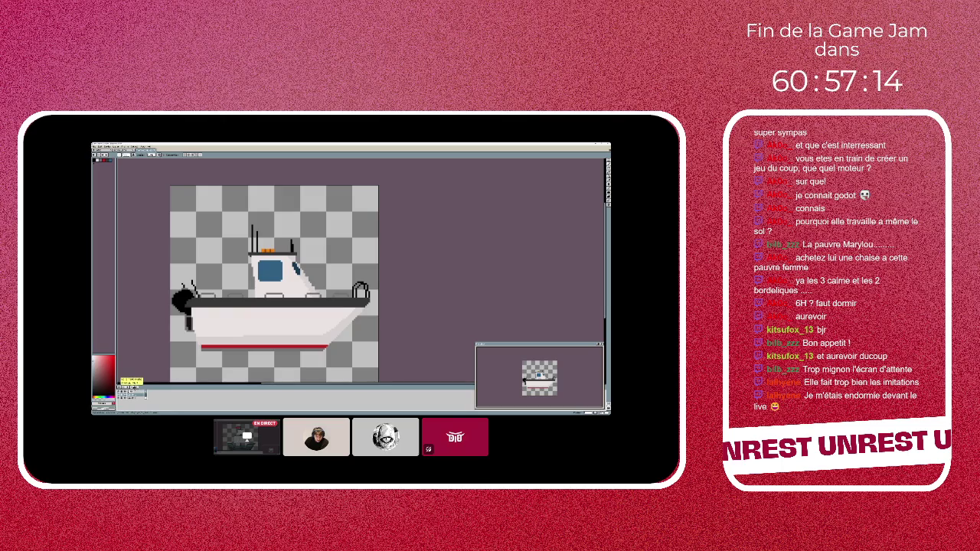
{"action": "left_click", "coordinate": [121, 391]}
{"action": "left_click", "coordinate": [120, 398]}
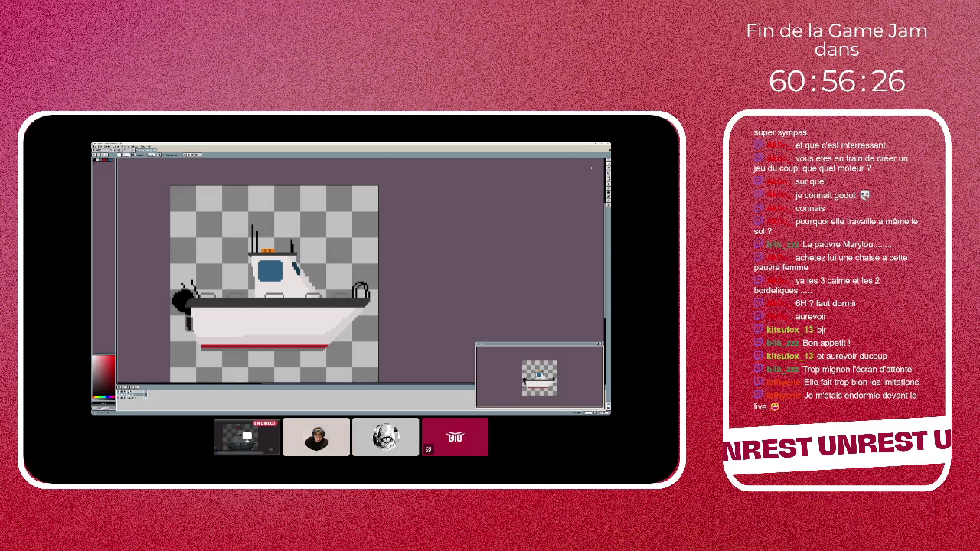
{"action": "left_click", "coordinate": [120, 394]}
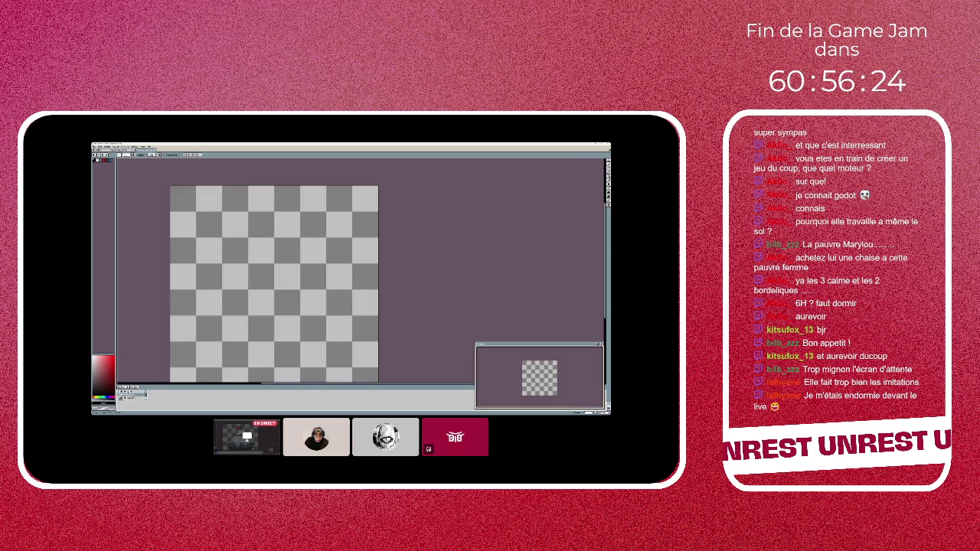
Turn the boat layer's visibility back on in the layer panel
{"action": "left_click", "coordinate": [120, 394]}
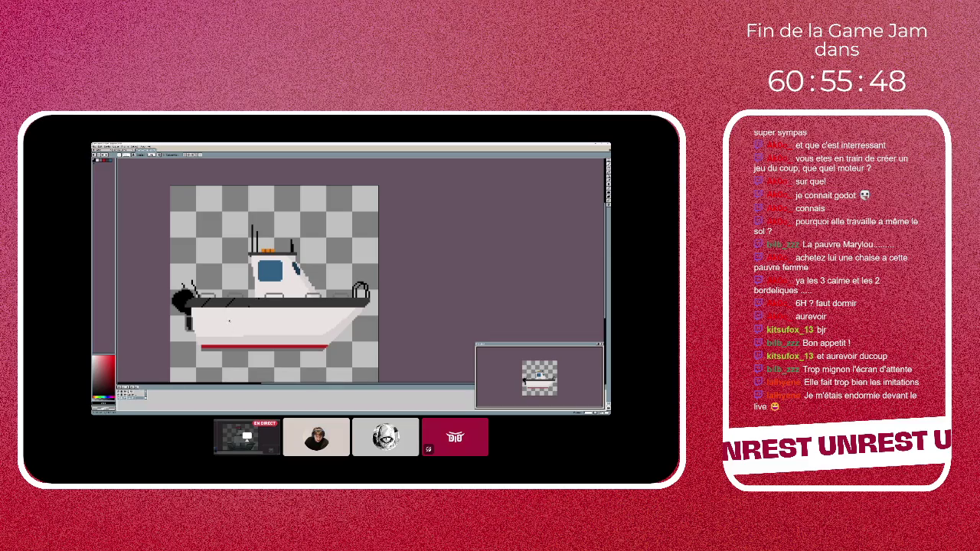
Select all of the boat canvas content with Ctrl+A
{"action": "key", "text": "ctrl+a"}
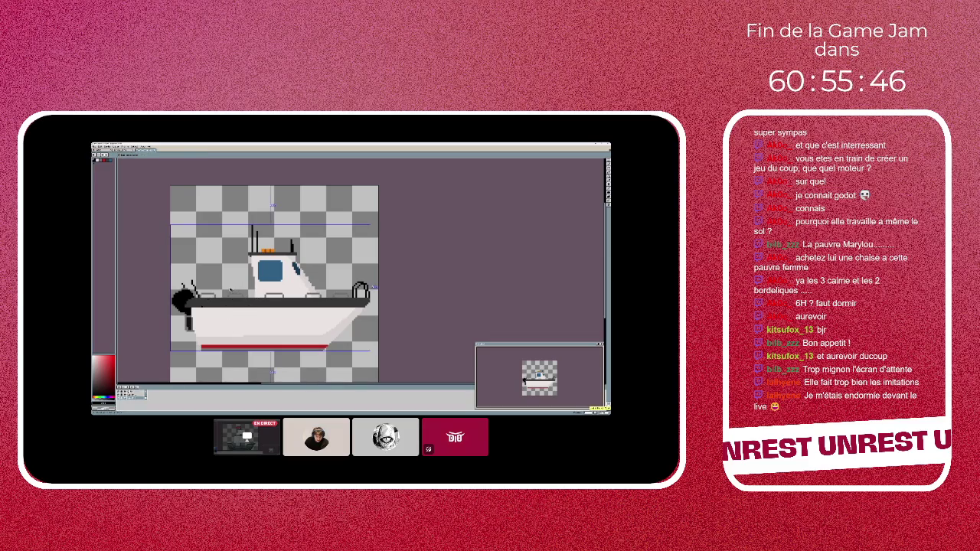
{"action": "left_click", "coordinate": [170, 181]}
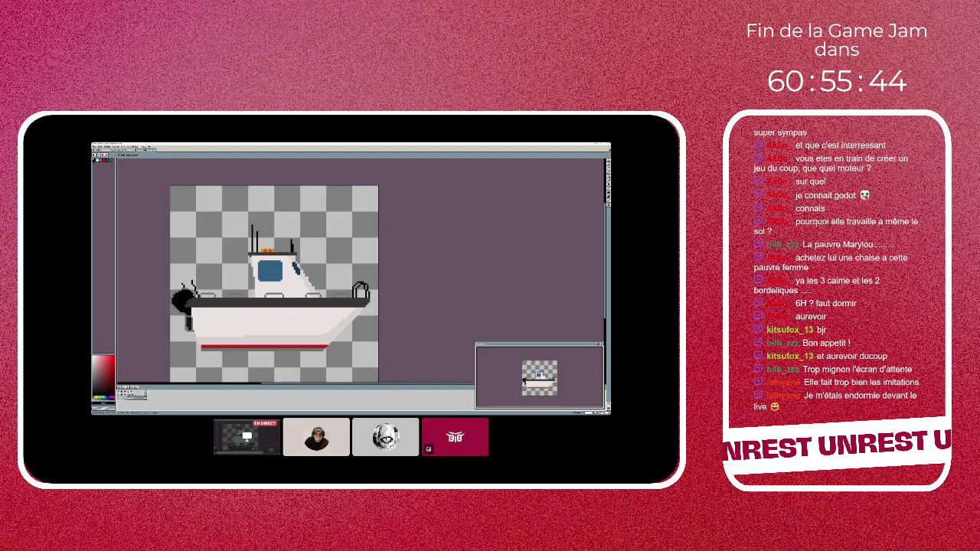
Enable vertical mirror symmetry at the canvas centre, then drop the selection
{"action": "left_click", "coordinate": [142, 147]}
{"action": "left_click", "coordinate": [143, 147]}
{"action": "left_click", "coordinate": [142, 147]}
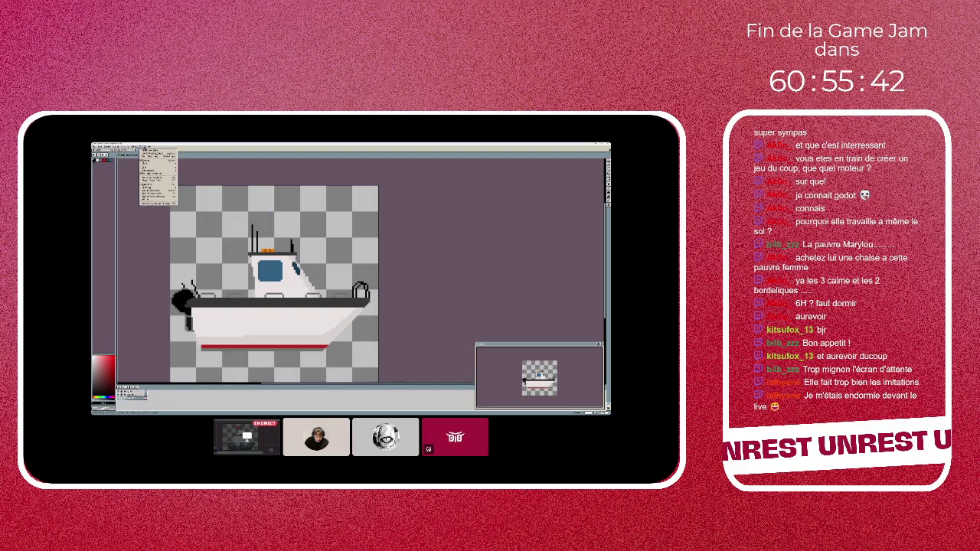
{"action": "left_click", "coordinate": [142, 147]}
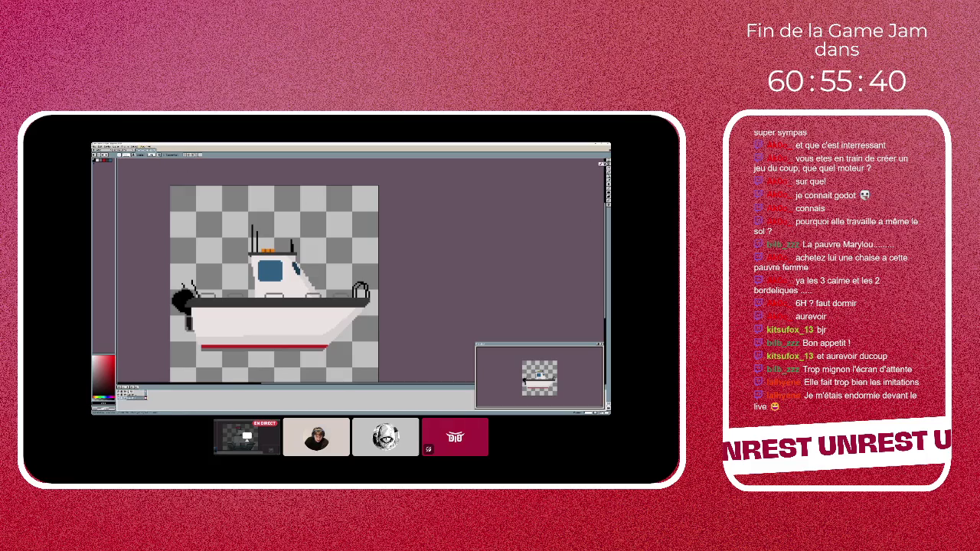
{"action": "left_click", "coordinate": [608, 164]}
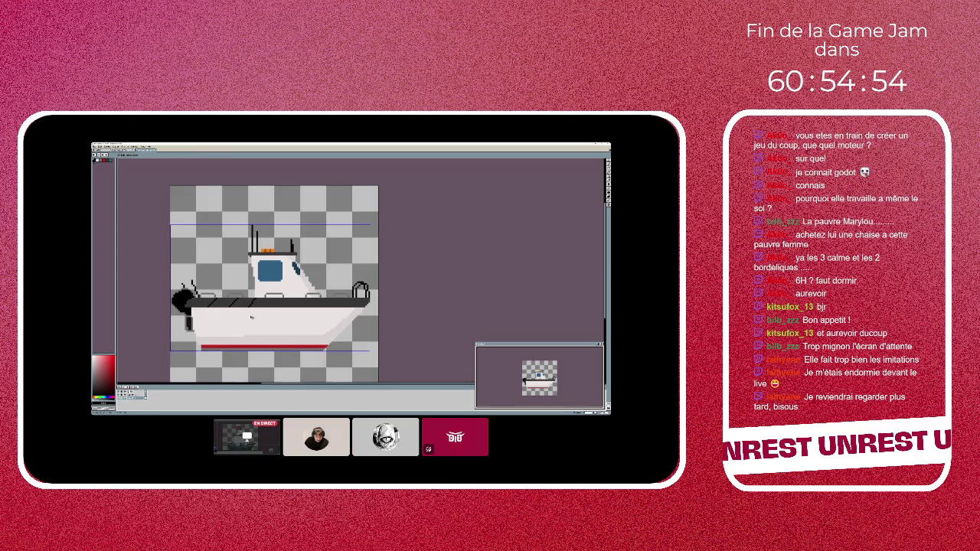
{"action": "key", "text": "ctrl+d"}
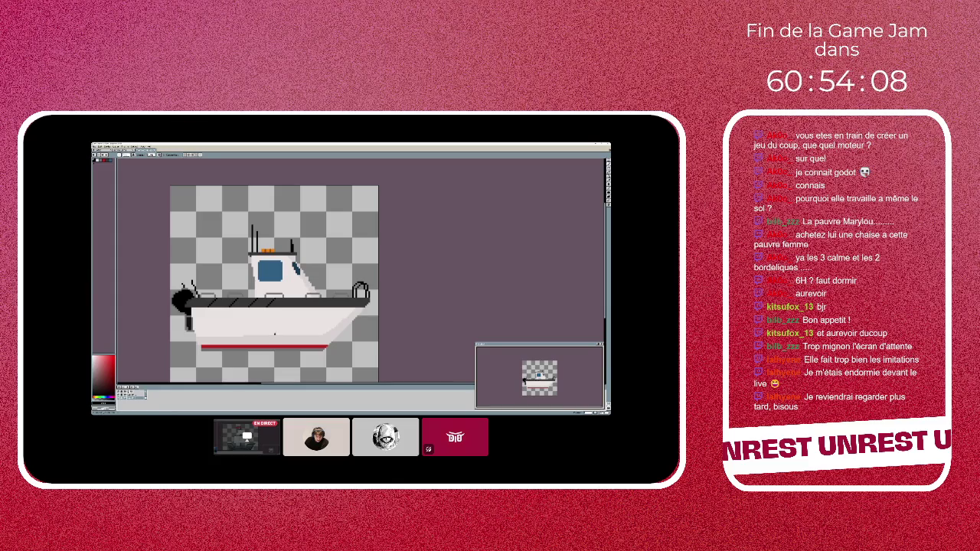
Select all of the canvas content with Ctrl+T
{"action": "key", "text": "ctrl+t"}
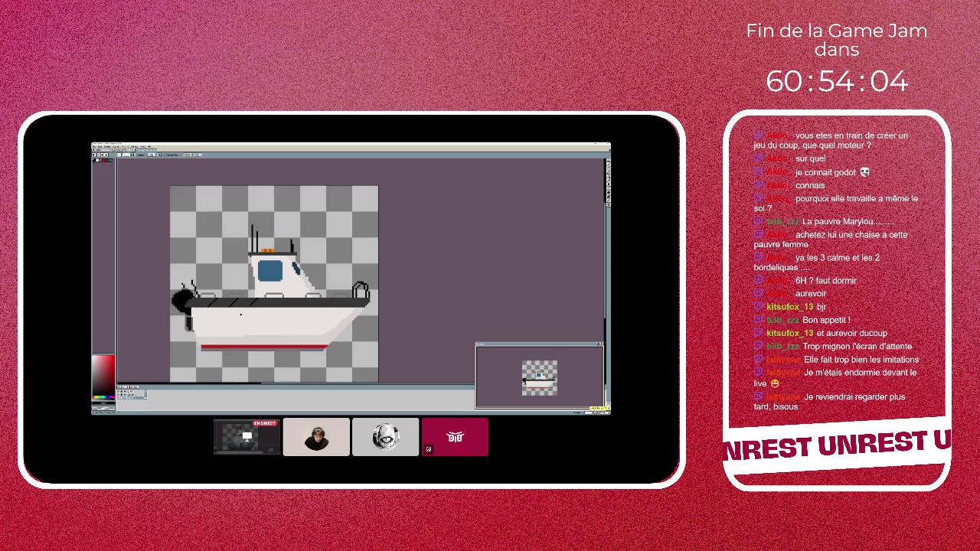
Clear the selection around the boat's deck
{"action": "key", "text": "Return"}
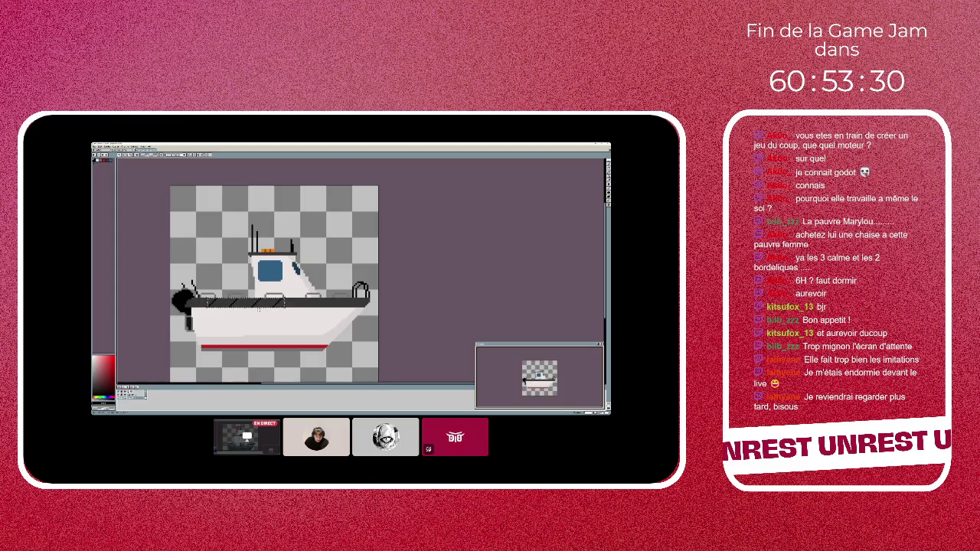
{"action": "left_click", "coordinate": [244, 304]}
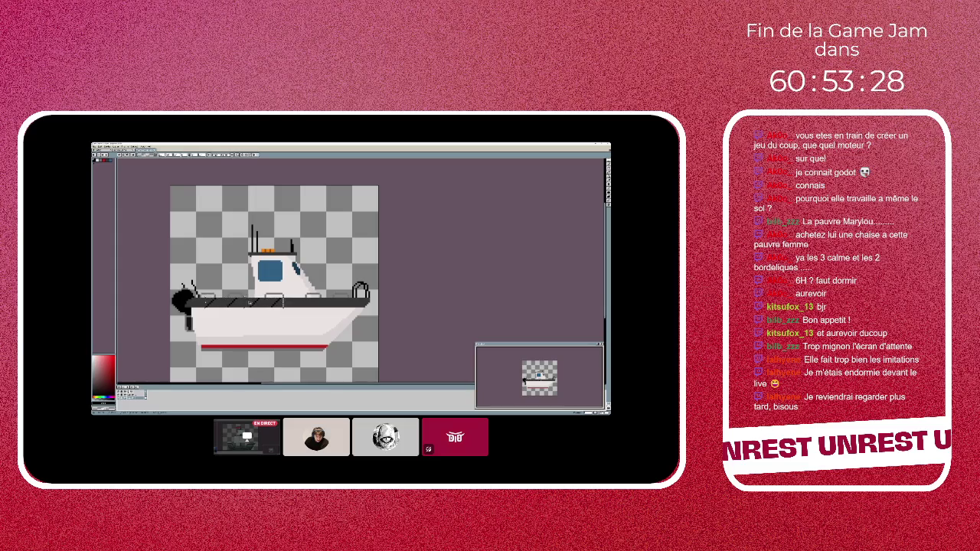
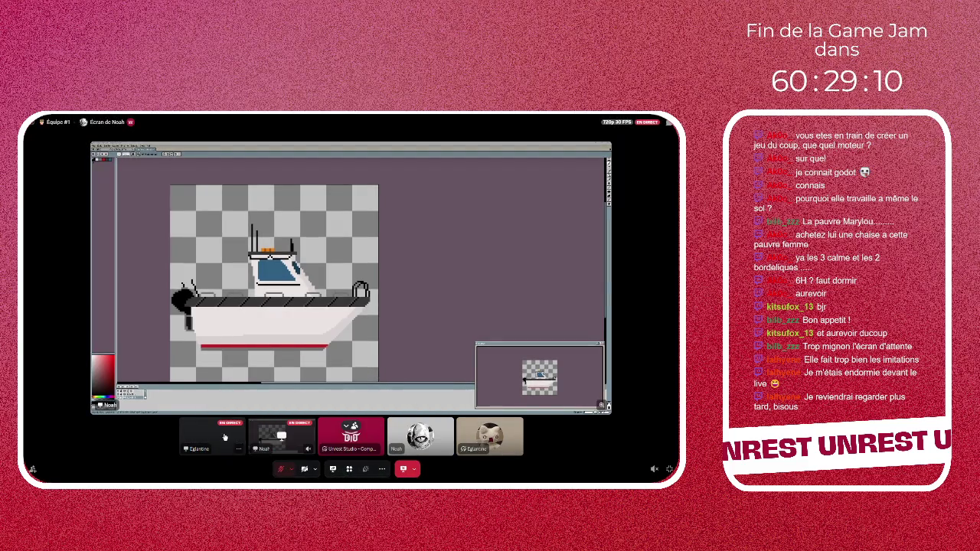
Watch the teammate's Aseprite stream showing the cloudy sky canvas, then bring up the Figma moodboard
{"action": "left_click", "coordinate": [222, 436]}
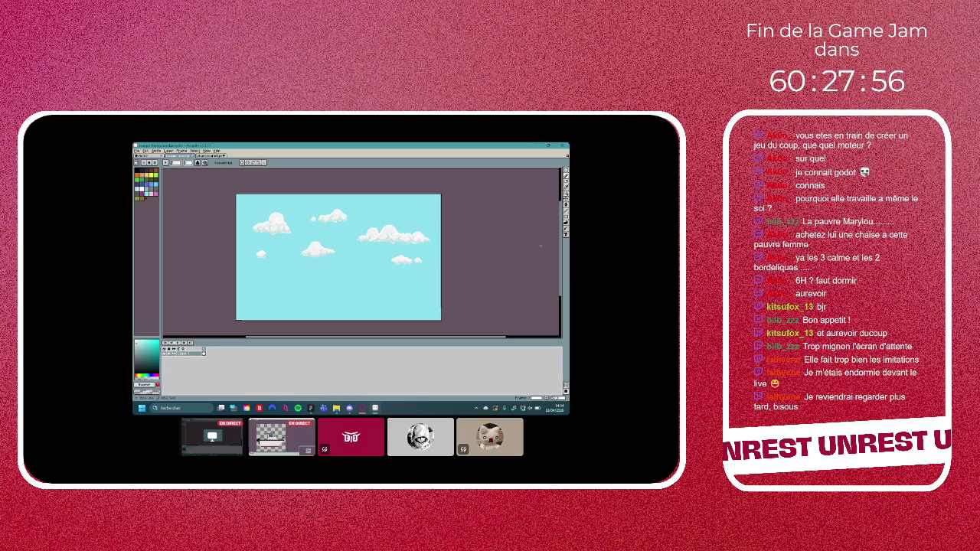
{"action": "left_click", "coordinate": [309, 408]}
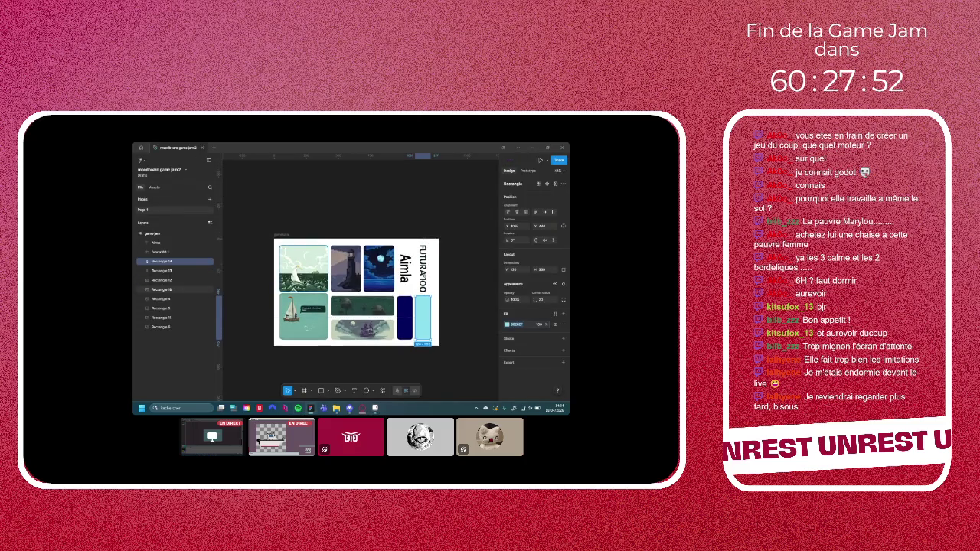
Zoom into the moodboard, deselect the rectangle, and pan toward the first reference images before switching to Discord
{"action": "scroll", "coordinate": [303, 280], "scroll_direction": "up", "scroll_amount": 2}
{"action": "scroll", "coordinate": [303, 281], "scroll_direction": "up", "scroll_amount": 2}
{"action": "scroll", "coordinate": [314, 261], "scroll_direction": "up", "scroll_amount": 2}
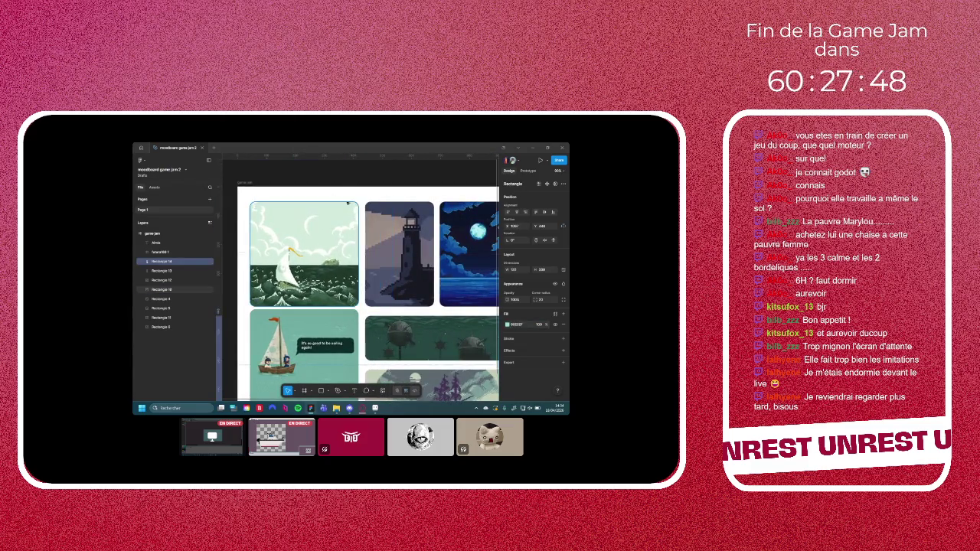
{"action": "key", "text": "Escape"}
{"action": "left_click_drag", "start_coordinate": [317, 194], "coordinate": [369, 186]}
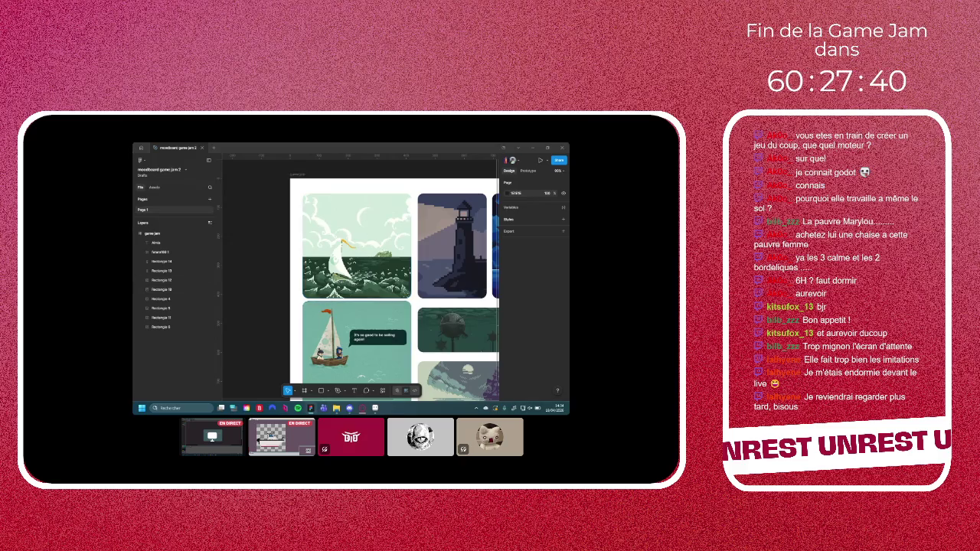
{"action": "left_click", "coordinate": [350, 408]}
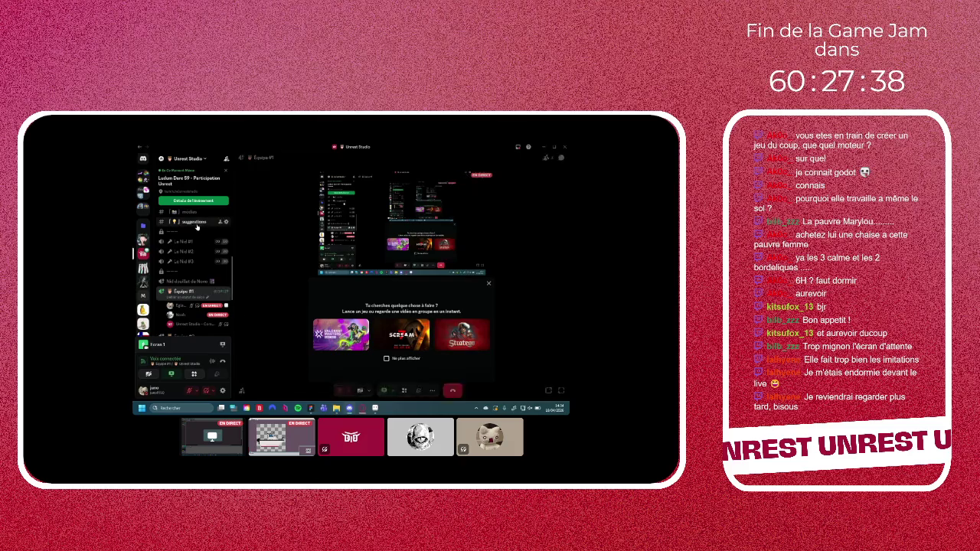
{"action": "mouse_move", "coordinate": [192, 286]}
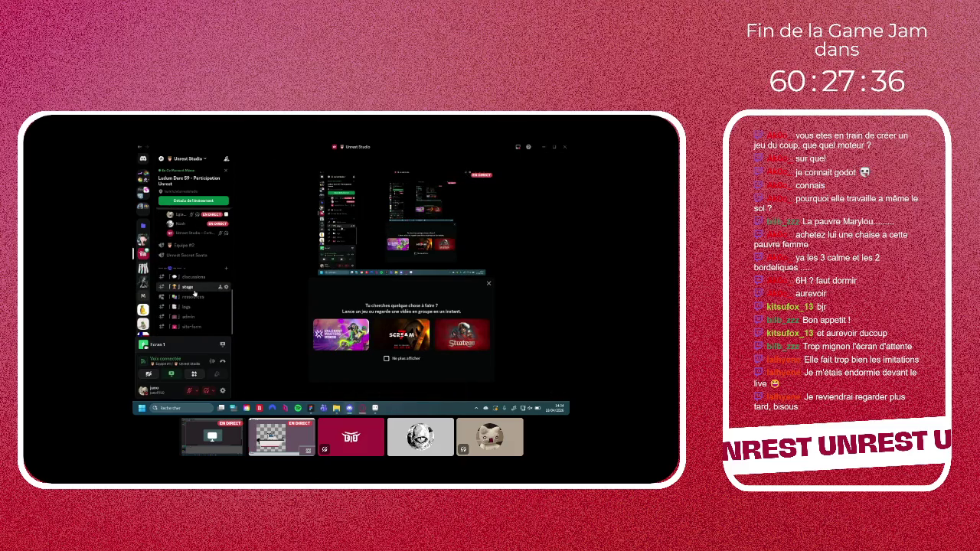
Enlarge the pixel-art forest platformer screenshot posted in the discussions channel
{"action": "left_click", "coordinate": [195, 295]}
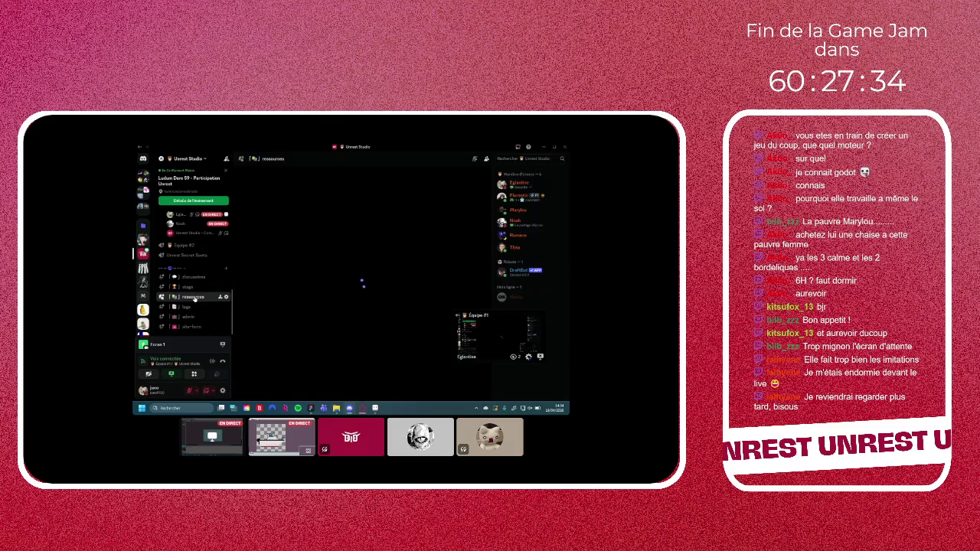
{"action": "left_click", "coordinate": [195, 277]}
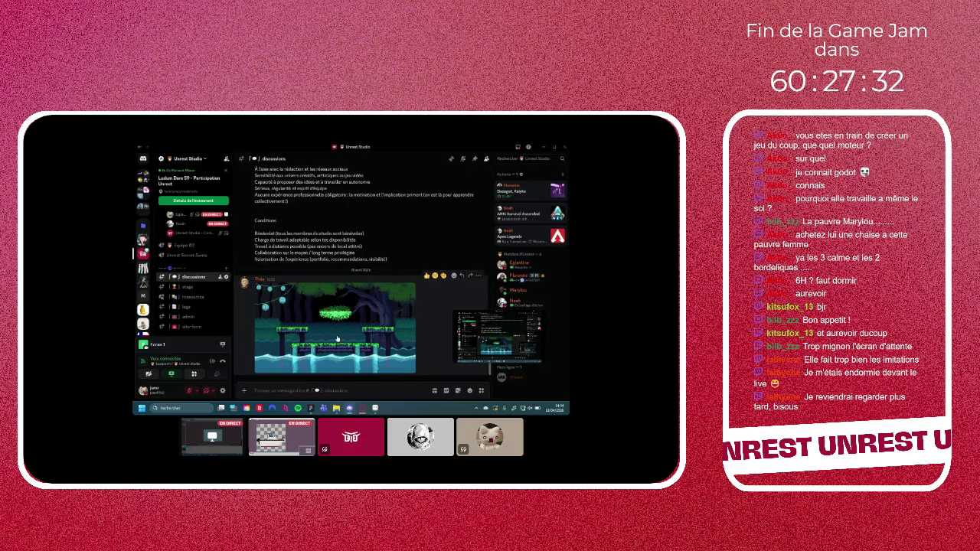
{"action": "left_click", "coordinate": [336, 335]}
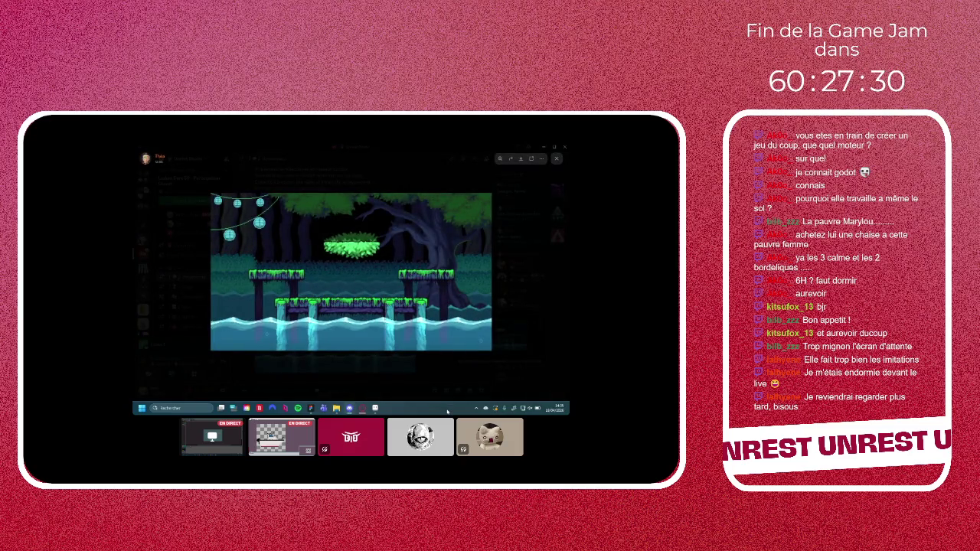